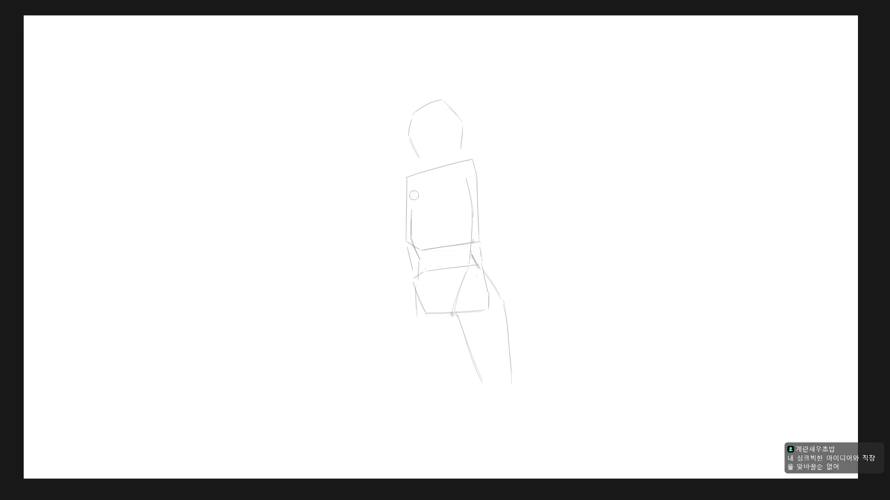
# - Redraw the torso's left contour as a curve up to its top
pyautogui.moveTo(423, 178); pyautogui.dragTo(411, 240)
pyautogui.hotkey('ctrl', 'z')
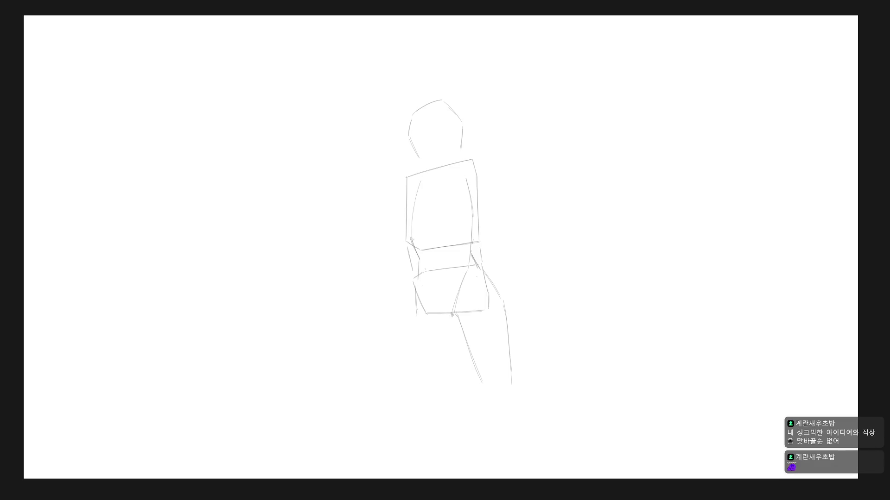
pyautogui.moveTo(419, 184); pyautogui.dragTo(455, 172)
pyautogui.moveTo(416, 277)
pyautogui.mouseDown()
pyautogui.moveTo(421, 317)
pyautogui.moveTo(448, 369)
pyautogui.mouseUp()
# - Outline the left leg's outer line and darken the line between the legs
pyautogui.hotkey('ctrl', 'z')
pyautogui.moveTo(419, 318)
pyautogui.mouseDown()
pyautogui.moveTo(432, 365)
pyautogui.moveTo(461, 387)
pyautogui.mouseUp()
pyautogui.hotkey('ctrl', 'z')
pyautogui.moveTo(468, 356); pyautogui.dragTo(469, 390)
pyautogui.moveTo(420, 310); pyautogui.dragTo(448, 403)
# - Add facet lines across the hip box and trace its left edge
pyautogui.moveTo(454, 312); pyautogui.dragTo(479, 300)
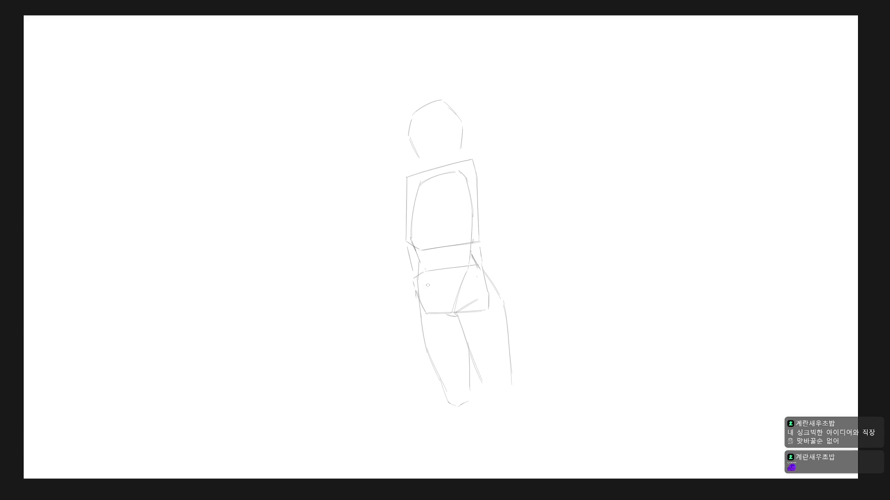
pyautogui.moveTo(421, 277); pyautogui.dragTo(440, 308)
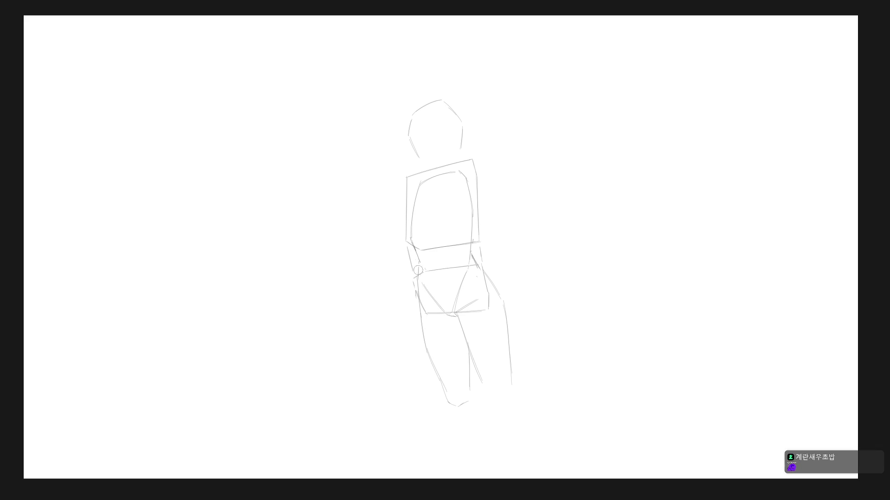
pyautogui.moveTo(422, 277); pyautogui.dragTo(421, 298)
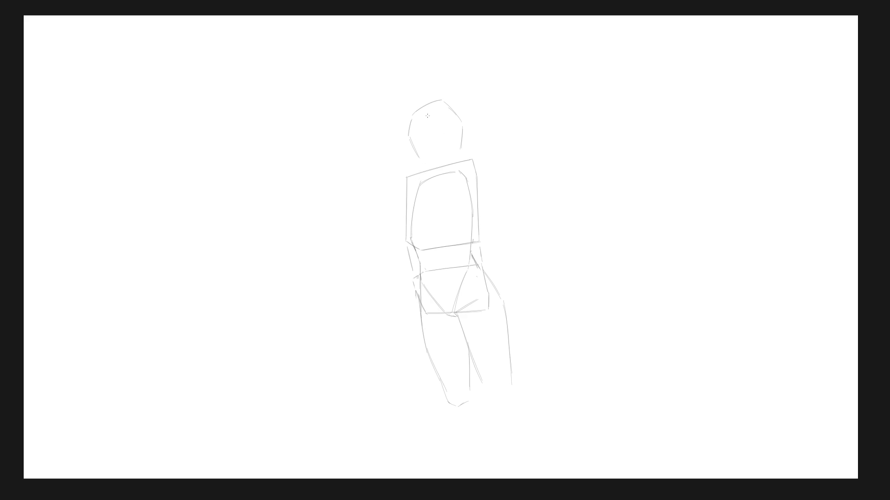
# - Erase the head's sides and redraw a smaller head arc
pyautogui.moveTo(413, 122)
pyautogui.mouseDown()
pyautogui.moveTo(415, 155)
pyautogui.moveTo(461, 137)
pyautogui.moveTo(464, 125)
pyautogui.mouseUp()
pyautogui.press('e')
pyautogui.moveTo(419, 142); pyautogui.dragTo(434, 125)
pyautogui.moveTo(436, 125); pyautogui.dragTo(456, 143)
pyautogui.hotkey('ctrl', 'z')
pyautogui.hotkey('ctrl', 'z')
pyautogui.hotkey('ctrl', 'z')
pyautogui.moveTo(417, 142); pyautogui.dragTo(418, 149)
# - Lasso the new head and shift it slightly down with Ctrl+T
pyautogui.press('l')
pyautogui.moveTo(460, 126)
pyautogui.mouseDown()
pyautogui.moveTo(463, 135)
pyautogui.moveTo(411, 139)
pyautogui.moveTo(450, 146)
pyautogui.mouseUp()
pyautogui.hotkey('ctrl', 't')
pyautogui.press('Return')
pyautogui.hotkey('ctrl', 'd')
pyautogui.press('b')
# - Darken the head's lower edges and erase part of the torso top near the neck
pyautogui.moveTo(418, 145); pyautogui.dragTo(425, 159)
pyautogui.moveTo(417, 143); pyautogui.dragTo(420, 151)
pyautogui.moveTo(444, 163); pyautogui.dragTo(453, 156)
pyautogui.moveTo(417, 169); pyautogui.dragTo(449, 166)
# - Erase the right thigh's outer contour and redraw it further left down to the knee
pyautogui.press('e')
pyautogui.moveTo(505, 303); pyautogui.dragTo(512, 405)
pyautogui.press('e')
pyautogui.moveTo(504, 344); pyautogui.dragTo(502, 382)
pyautogui.moveTo(506, 322)
pyautogui.mouseDown()
pyautogui.moveTo(502, 388)
pyautogui.moveTo(481, 397)
pyautogui.moveTo(499, 399)
pyautogui.mouseUp()
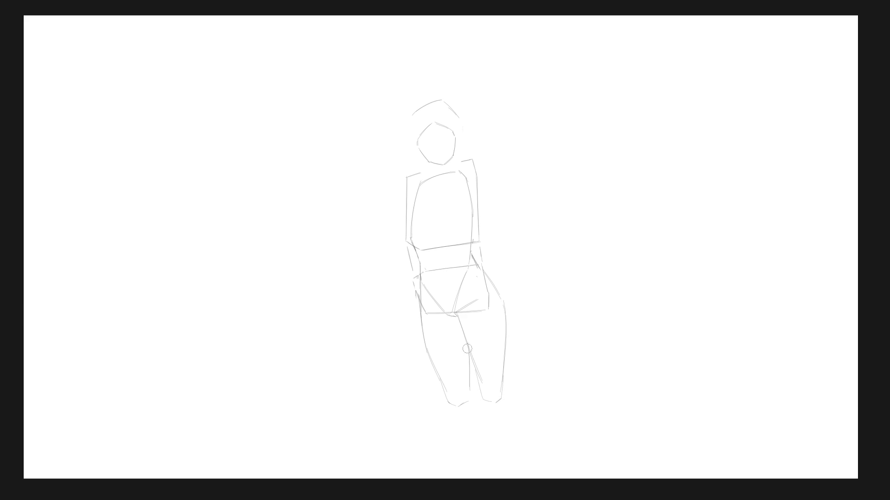
# - Add inner left-leg lines and the curve of the right hip and thigh
pyautogui.moveTo(466, 388)
pyautogui.mouseDown()
pyautogui.moveTo(464, 348)
pyautogui.moveTo(466, 397)
pyautogui.mouseUp()
pyautogui.moveTo(466, 347); pyautogui.dragTo(468, 398)
pyautogui.moveTo(500, 303); pyautogui.dragTo(505, 337)
pyautogui.moveTo(439, 306); pyautogui.dragTo(450, 335)
pyautogui.hotkey('ctrl', 'z')
pyautogui.moveTo(420, 252)
pyautogui.mouseDown()
pyautogui.moveTo(430, 220)
pyautogui.moveTo(466, 249)
pyautogui.mouseUp()
pyautogui.hotkey('ctrl', 'z')
# - Zoom out and draw a leg line crossing from the hip over the left leg
pyautogui.scroll(-1, 532, 324)
pyautogui.scroll(-1, 526, 334)
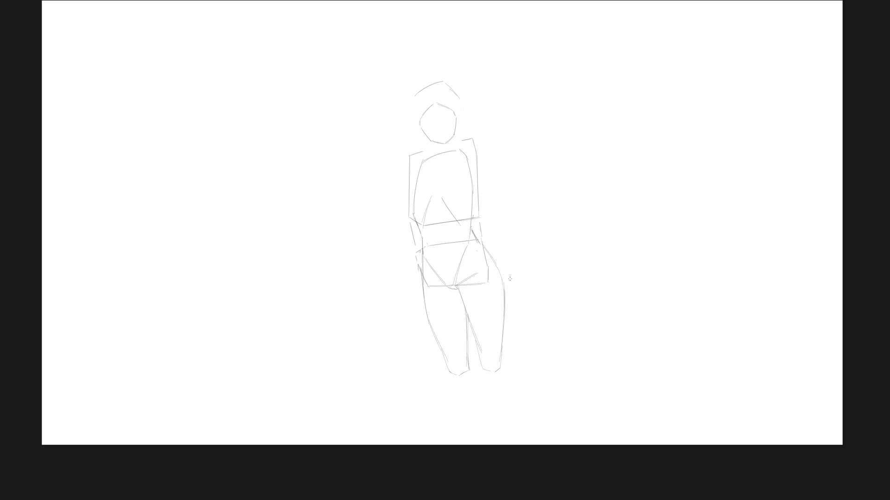
pyautogui.moveTo(501, 273)
pyautogui.mouseDown()
pyautogui.moveTo(508, 289)
pyautogui.moveTo(460, 291)
pyautogui.moveTo(465, 308)
pyautogui.mouseUp()
pyautogui.hotkey('ctrl', 'z')
pyautogui.hotkey('ctrl', 'z')
pyautogui.hotkey('ctrl', 'z')
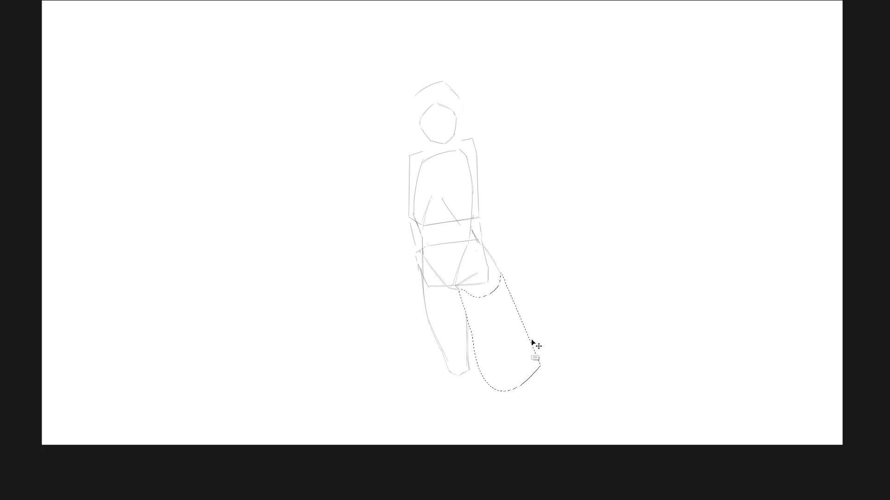
pyautogui.moveTo(459, 285); pyautogui.dragTo(438, 365)
pyautogui.hotkey('ctrl', 'z')
pyautogui.moveTo(454, 288)
pyautogui.mouseDown()
pyautogui.moveTo(430, 351)
pyautogui.moveTo(439, 365)
pyautogui.mouseUp()
# - Draw the right-side line and a long diagonal leg line from the right hip down-left
pyautogui.moveTo(500, 278); pyautogui.dragTo(499, 294)
pyautogui.hotkey('ctrl', 'z')
pyautogui.moveTo(483, 242); pyautogui.dragTo(499, 284)
pyautogui.moveTo(486, 250)
pyautogui.mouseDown()
pyautogui.moveTo(499, 288)
pyautogui.moveTo(467, 319)
pyautogui.mouseUp()
pyautogui.hotkey('ctrl', 'z')
pyautogui.hotkey('ctrl', 'z')
pyautogui.moveTo(501, 288); pyautogui.dragTo(460, 339)
pyautogui.moveTo(487, 311); pyautogui.dragTo(445, 360)
# - Lasso the small head shape and delete it, leaving the arc above
pyautogui.moveTo(452, 146)
pyautogui.mouseDown()
pyautogui.moveTo(460, 137)
pyautogui.moveTo(441, 99)
pyautogui.moveTo(417, 119)
pyautogui.moveTo(440, 150)
pyautogui.moveTo(460, 131)
pyautogui.mouseUp()
pyautogui.hotkey('ctrl', 't')
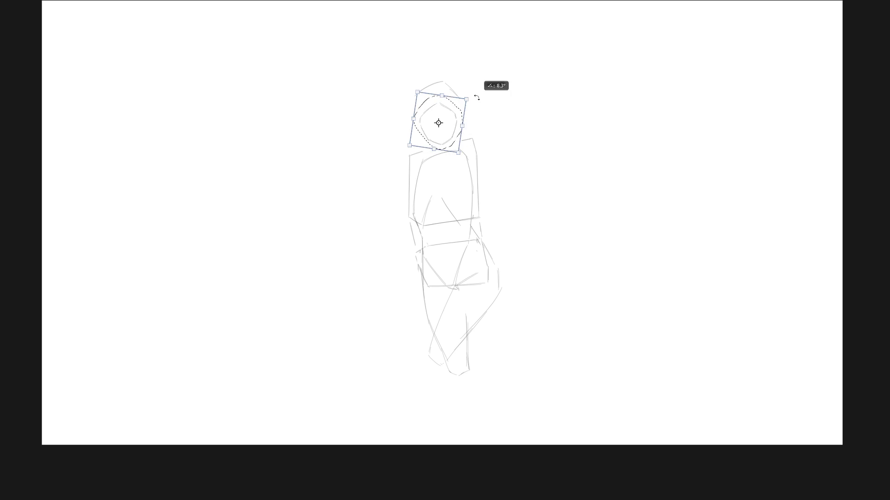
pyautogui.press('Return')
pyautogui.press('Delete')
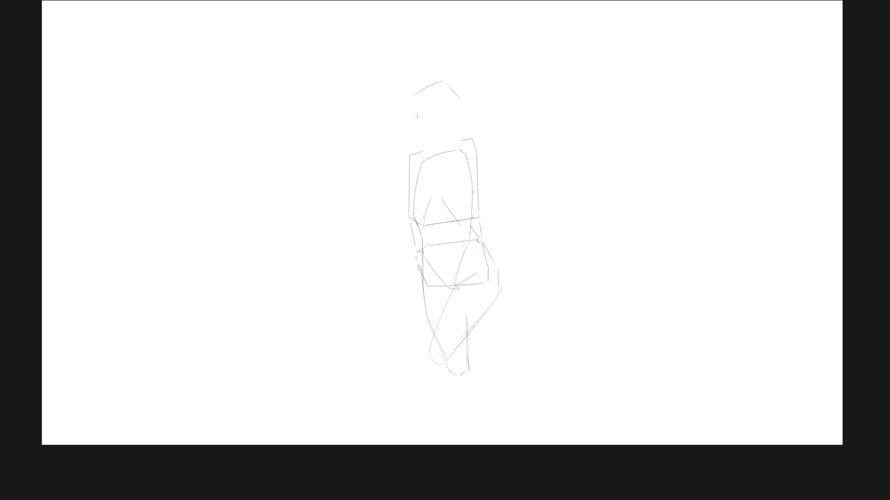
# - Sketch a new head's top curve and right side under the arc, with neck marks
pyautogui.moveTo(417, 117); pyautogui.dragTo(444, 108)
pyautogui.moveTo(460, 107)
pyautogui.mouseDown()
pyautogui.moveTo(456, 135)
pyautogui.moveTo(427, 145)
pyautogui.mouseUp()
pyautogui.moveTo(452, 133); pyautogui.dragTo(450, 134)
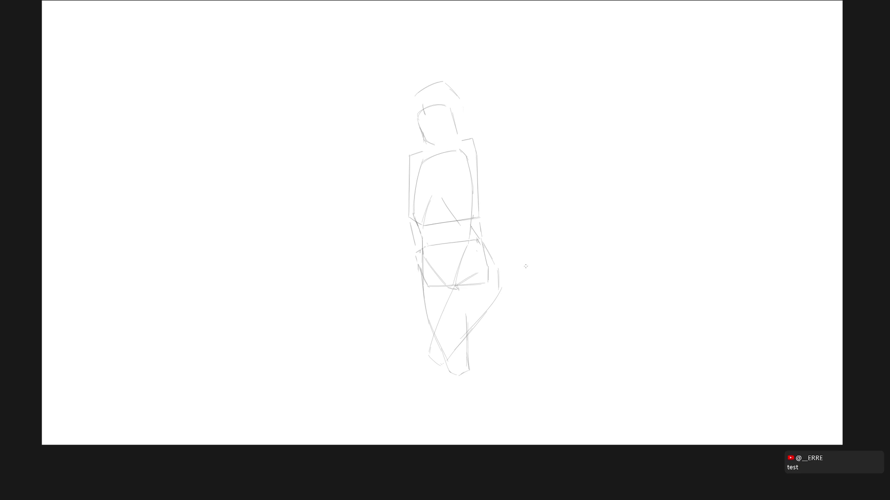
# - Draw a curve across the hip and a line down the upper crossing leg
pyautogui.moveTo(459, 282)
pyautogui.mouseDown()
pyautogui.moveTo(475, 273)
pyautogui.moveTo(454, 291)
pyautogui.mouseUp()
pyautogui.hotkey('ctrl', 'z')
pyautogui.hotkey('ctrl', 'z')
pyautogui.moveTo(455, 284); pyautogui.dragTo(480, 271)
pyautogui.moveTo(454, 290); pyautogui.dragTo(433, 328)
pyautogui.moveTo(454, 284); pyautogui.dragTo(433, 335)
pyautogui.hotkey('ctrl', 'z')
pyautogui.moveTo(450, 294); pyautogui.dragTo(434, 336)
# - Redraw the right hip as a curve and extend the torso's right edge past the waist
pyautogui.hotkey('ctrl', 'z')
pyautogui.moveTo(495, 269); pyautogui.dragTo(496, 295)
pyautogui.moveTo(468, 246); pyautogui.dragTo(457, 273)
pyautogui.hotkey('ctrl', 'z')
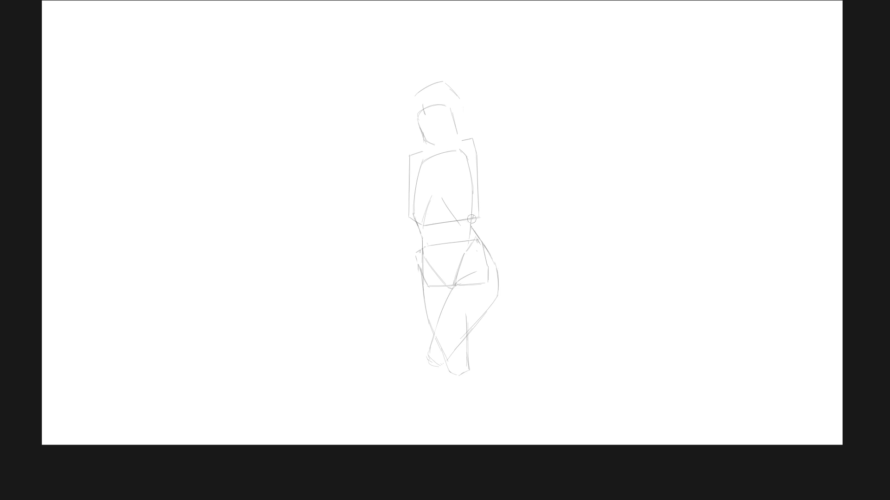
pyautogui.moveTo(472, 202)
pyautogui.mouseDown()
pyautogui.moveTo(466, 237)
pyautogui.moveTo(494, 259)
pyautogui.mouseUp()
# - Add a small arc at the pelvis corner, close the head with a chin, and select the head
pyautogui.moveTo(426, 245); pyautogui.dragTo(431, 241)
pyautogui.moveTo(431, 144); pyautogui.dragTo(449, 134)
pyautogui.moveTo(444, 138)
pyautogui.mouseDown()
pyautogui.moveTo(457, 139)
pyautogui.moveTo(483, 115)
pyautogui.moveTo(411, 132)
pyautogui.moveTo(452, 132)
pyautogui.moveTo(430, 147)
pyautogui.mouseUp()
# - Replace the old head with a circle, adding a jaw line and an ear stroke
pyautogui.press('Delete')
pyautogui.hotkey('ctrl', 'd')
pyautogui.moveTo(435, 103); pyautogui.dragTo(414, 113)
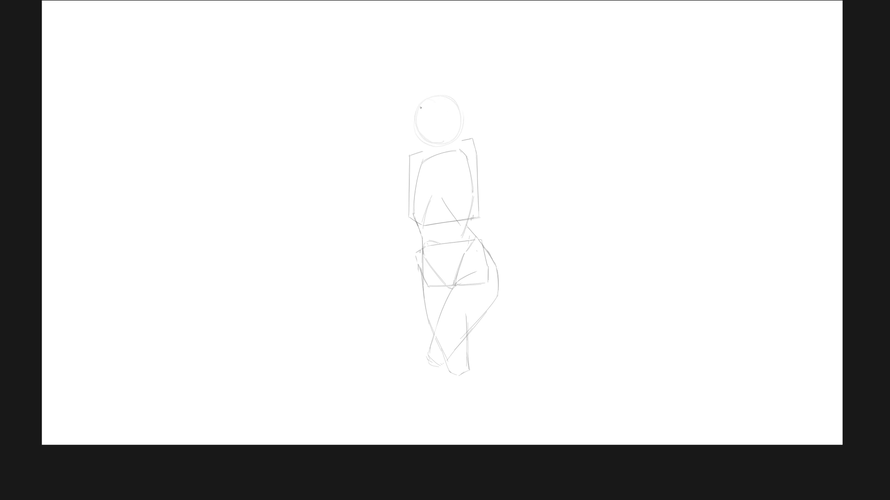
pyautogui.moveTo(438, 99)
pyautogui.mouseDown()
pyautogui.moveTo(418, 106)
pyautogui.moveTo(449, 100)
pyautogui.moveTo(413, 131)
pyautogui.moveTo(420, 110)
pyautogui.moveTo(449, 116)
pyautogui.moveTo(435, 148)
pyautogui.mouseUp()
pyautogui.moveTo(435, 147); pyautogui.dragTo(450, 135)
pyautogui.moveTo(448, 123); pyautogui.dragTo(458, 131)
# - Trace the head's left and right edges and add strokes along the left waist and hip
pyautogui.moveTo(415, 110); pyautogui.dragTo(413, 127)
pyautogui.hotkey('ctrl', 'z')
pyautogui.moveTo(448, 105)
pyautogui.mouseDown()
pyautogui.moveTo(455, 124)
pyautogui.moveTo(439, 138)
pyautogui.mouseUp()
pyautogui.moveTo(413, 208); pyautogui.dragTo(420, 260)
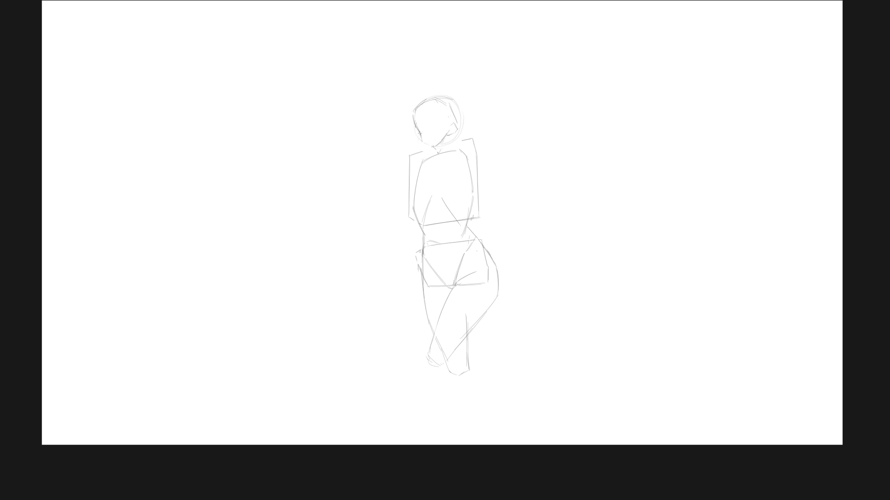
# - Draw the jaw line to the chin and remove the V-shaped neck marks
pyautogui.moveTo(422, 138); pyautogui.dragTo(434, 146)
pyautogui.moveTo(433, 147); pyautogui.dragTo(448, 122)
pyautogui.hotkey('ctrl', 'z')
# - Reshape the ear as a C curve and add a short mark in the face
pyautogui.moveTo(452, 119); pyautogui.dragTo(447, 132)
pyautogui.moveTo(444, 98); pyautogui.dragTo(444, 131)
pyautogui.hotkey('ctrl', 'z')
pyautogui.moveTo(435, 126); pyautogui.dragTo(441, 124)
pyautogui.moveTo(441, 125); pyautogui.dragTo(445, 141)
pyautogui.hotkey('ctrl', 'z')
# - Erase the head's right edge, darken its left side, and draw a short horizontal eye stroke
pyautogui.press('e')
pyautogui.moveTo(456, 100); pyautogui.dragTo(455, 134)
pyautogui.press('e')
pyautogui.moveTo(412, 130); pyautogui.dragTo(411, 111)
pyautogui.moveTo(433, 128); pyautogui.dragTo(441, 127)
pyautogui.scroll(2, 442, 108)
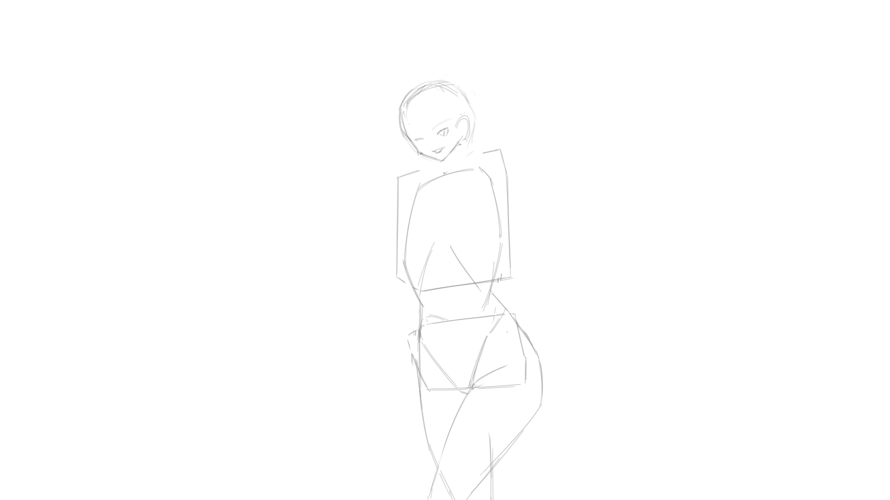
# - Delete the mouth, eye, ear and chin strokes from the head
pyautogui.moveTo(446, 160)
pyautogui.mouseDown()
pyautogui.moveTo(444, 144)
pyautogui.moveTo(438, 149)
pyautogui.moveTo(458, 125)
pyautogui.moveTo(426, 176)
pyautogui.mouseUp()
pyautogui.scroll(-5, 482, 162)
pyautogui.scroll(3, 474, 159)
pyautogui.press('Delete')
pyautogui.scroll(-2, 500, 169)
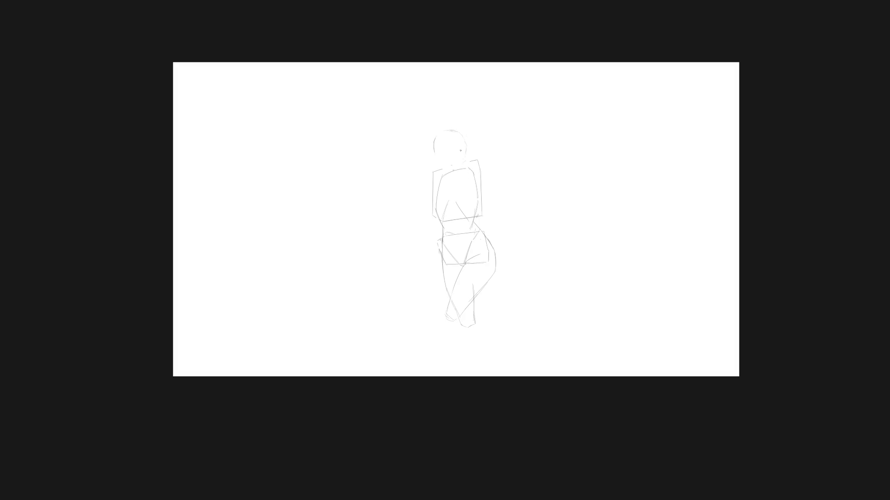
# - Redraw the head as a plain arc and nudge it into place with Ctrl+T
pyautogui.moveTo(461, 166)
pyautogui.mouseDown()
pyautogui.moveTo(427, 131)
pyautogui.moveTo(444, 167)
pyautogui.moveTo(473, 149)
pyautogui.moveTo(452, 145)
pyautogui.moveTo(457, 138)
pyautogui.mouseUp()
pyautogui.moveTo(470, 163)
pyautogui.mouseDown()
pyautogui.moveTo(472, 155)
pyautogui.moveTo(440, 162)
pyautogui.moveTo(466, 164)
pyautogui.moveTo(465, 157)
pyautogui.mouseUp()
pyautogui.hotkey('ctrl', 't')
pyautogui.press('Return')
pyautogui.hotkey('ctrl', 'd')
pyautogui.press('b')
# - Add a short right-hip line, delete the lower legs, and sample the light gray line colour
pyautogui.moveTo(478, 296)
pyautogui.mouseDown()
pyautogui.moveTo(499, 272)
pyautogui.moveTo(471, 264)
pyautogui.moveTo(444, 331)
pyautogui.moveTo(509, 280)
pyautogui.mouseUp()
pyautogui.press('Delete')
pyautogui.scroll(1, 491, 283)
pyautogui.press('b')
pyautogui.press('ctrl')
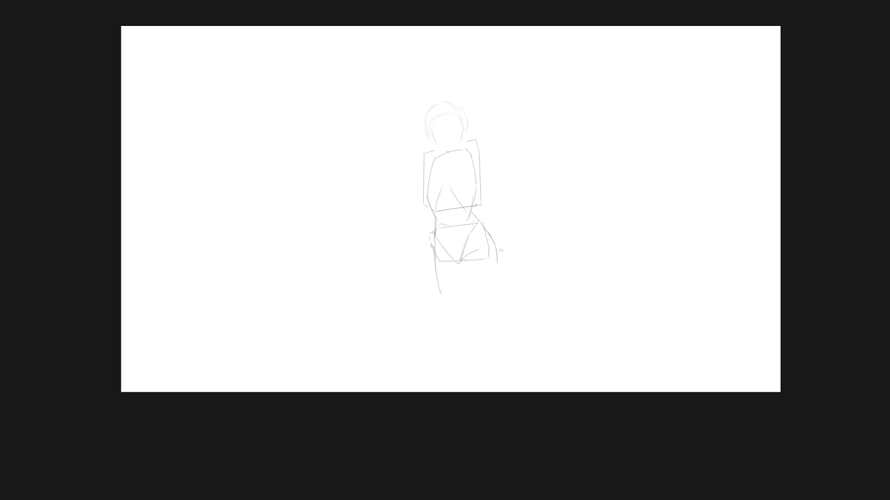
# - Redraw the right leg as a longer contour and retry the left leg contour
pyautogui.scroll(1, 496, 253)
pyautogui.moveTo(493, 251); pyautogui.dragTo(491, 315)
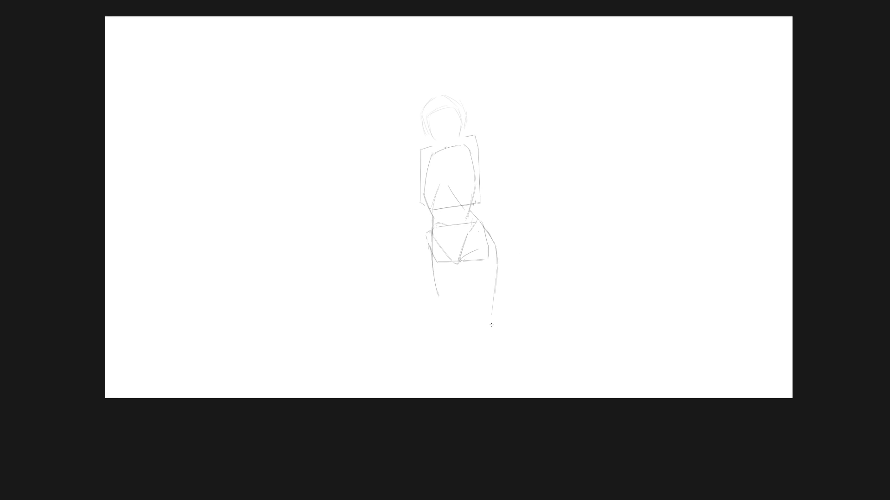
pyautogui.hotkey('ctrl', 'z')
pyautogui.moveTo(496, 254); pyautogui.dragTo(480, 328)
pyautogui.moveTo(496, 271); pyautogui.dragTo(477, 319)
pyautogui.hotkey('ctrl', 'z')
pyautogui.moveTo(432, 277)
pyautogui.mouseDown()
pyautogui.moveTo(454, 324)
pyautogui.moveTo(432, 272)
pyautogui.mouseUp()
pyautogui.hotkey('ctrl', 'z')
# - Trace the hip box edge, the inner line between the legs, and the outer leg contours
pyautogui.moveTo(485, 247); pyautogui.dragTo(467, 255)
pyautogui.moveTo(458, 273)
pyautogui.mouseDown()
pyautogui.moveTo(453, 323)
pyautogui.moveTo(461, 328)
pyautogui.mouseUp()
pyautogui.hotkey('ctrl', 'z')
pyautogui.hotkey('ctrl', 'z')
pyautogui.hotkey('ctrl', 'z')
pyautogui.moveTo(459, 262); pyautogui.dragTo(457, 328)
pyautogui.hotkey('ctrl', 'z')
pyautogui.moveTo(432, 268); pyautogui.dragTo(452, 323)
pyautogui.moveTo(496, 262); pyautogui.dragTo(486, 307)
pyautogui.hotkey('ctrl', 'z')
pyautogui.hotkey('ctrl', 'z')
# - Lasso the whole figure and delete it, leaving a blank white canvas
pyautogui.press('l')
pyautogui.moveTo(473, 363)
pyautogui.mouseDown()
pyautogui.moveTo(397, 349)
pyautogui.moveTo(453, 385)
pyautogui.mouseUp()
pyautogui.press('Delete')
pyautogui.hotkey('ctrl', 'd')
pyautogui.scroll(3, 481, 273)
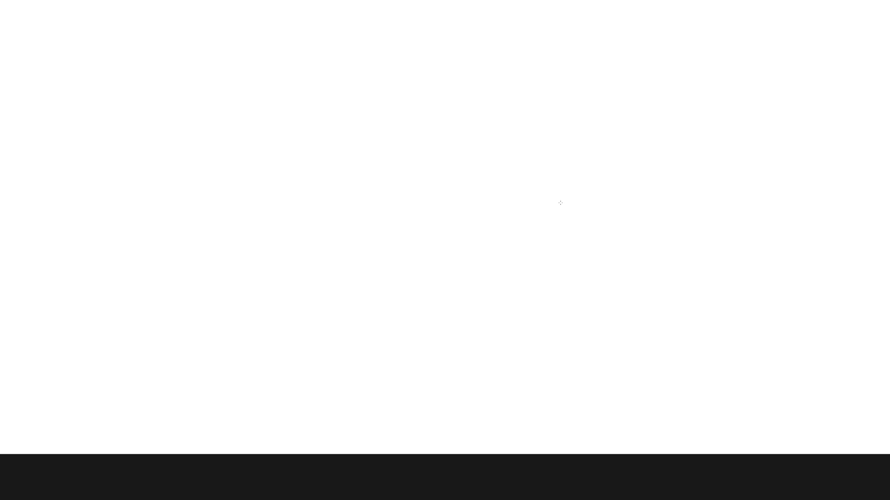
# - Sketch a long horizontal line and the top face of a faceted box near centre
pyautogui.moveTo(506, 209); pyautogui.dragTo(568, 213)
pyautogui.moveTo(445, 179); pyautogui.dragTo(504, 177)
pyautogui.hotkey('ctrl', 'z')
pyautogui.moveTo(445, 180); pyautogui.dragTo(499, 177)
pyautogui.hotkey('ctrl', 'z')
pyautogui.moveTo(442, 181); pyautogui.dragTo(442, 200)
pyautogui.moveTo(504, 179); pyautogui.dragTo(503, 195)
pyautogui.hotkey('ctrl', 'z')
pyautogui.hotkey('ctrl', 'z')
pyautogui.moveTo(437, 197); pyautogui.dragTo(490, 192)
# - Add the box's front-left, right and bottom edges to close the right box
pyautogui.hotkey('ctrl', 'z')
pyautogui.moveTo(437, 197); pyautogui.dragTo(491, 195)
pyautogui.moveTo(444, 180); pyautogui.dragTo(437, 195)
pyautogui.moveTo(502, 178)
pyautogui.mouseDown()
pyautogui.moveTo(483, 195)
pyautogui.moveTo(492, 193)
pyautogui.mouseUp()
pyautogui.press('e')
pyautogui.press('e')
pyautogui.moveTo(437, 198); pyautogui.dragTo(492, 194)
pyautogui.moveTo(437, 197)
pyautogui.mouseDown()
pyautogui.moveTo(497, 193)
pyautogui.moveTo(570, 213)
pyautogui.moveTo(528, 205)
pyautogui.mouseUp()
pyautogui.press('e')
pyautogui.press('e')
pyautogui.moveTo(437, 198); pyautogui.dragTo(447, 227)
# - Draw the faceted hip shape on the left with its left, right and top edges
pyautogui.hotkey('ctrl', 'z')
pyautogui.moveTo(504, 177); pyautogui.dragTo(515, 196)
pyautogui.moveTo(449, 227); pyautogui.dragTo(509, 221)
pyautogui.press('e')
pyautogui.moveTo(438, 197)
pyautogui.mouseDown()
pyautogui.moveTo(486, 195)
pyautogui.moveTo(501, 183)
pyautogui.moveTo(489, 197)
pyautogui.mouseUp()
pyautogui.moveTo(335, 239); pyautogui.dragTo(333, 240)
pyautogui.hotkey('ctrl', 'z')
pyautogui.moveTo(334, 245); pyautogui.dragTo(355, 279)
pyautogui.moveTo(383, 222)
pyautogui.mouseDown()
pyautogui.moveTo(409, 274)
pyautogui.moveTo(390, 299)
pyautogui.mouseUp()
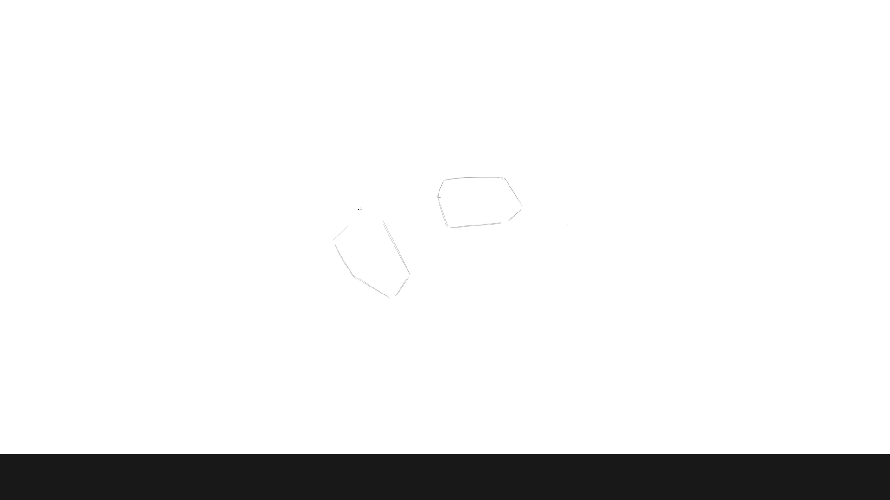
pyautogui.moveTo(349, 227); pyautogui.dragTo(401, 219)
# - Lasso and delete the right box, then start a short vertical facet line inside the hip
pyautogui.moveTo(447, 248); pyautogui.dragTo(457, 242)
pyautogui.press('Delete')
pyautogui.hotkey('ctrl', 'd')
pyautogui.moveTo(385, 242); pyautogui.dragTo(387, 264)
pyautogui.moveTo(399, 230); pyautogui.dragTo(397, 252)
pyautogui.hotkey('ctrl', 'z')
pyautogui.hotkey('ctrl', 'z')
pyautogui.moveTo(398, 227); pyautogui.dragTo(396, 259)
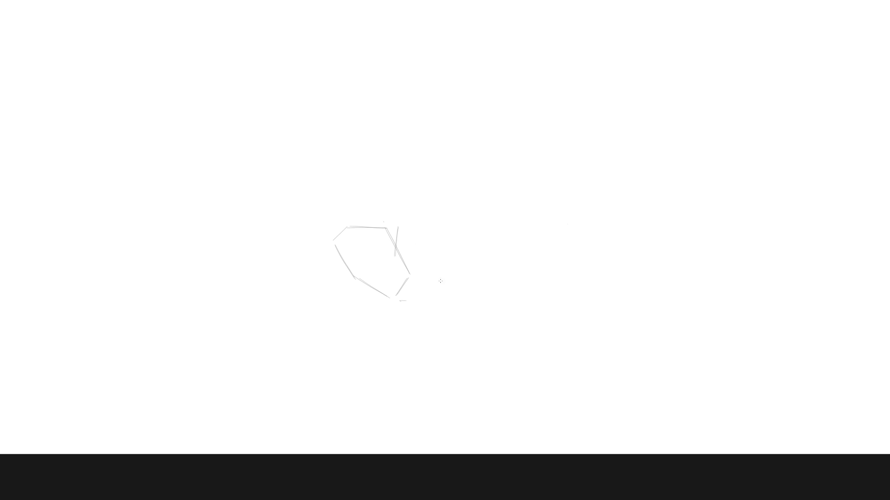
pyautogui.hotkey('ctrl', 'z')
pyautogui.moveTo(397, 233)
pyautogui.mouseDown()
pyautogui.moveTo(400, 267)
pyautogui.moveTo(452, 277)
pyautogui.mouseUp()
pyautogui.hotkey('ctrl', 'z')
pyautogui.moveTo(393, 265); pyautogui.dragTo(450, 279)
pyautogui.hotkey('ctrl', 'z')
pyautogui.moveTo(444, 243); pyautogui.dragTo(465, 234)
pyautogui.hotkey('ctrl', 'z')
pyautogui.moveTo(456, 237); pyautogui.dragTo(468, 242)
pyautogui.moveTo(392, 234); pyautogui.dragTo(389, 263)
pyautogui.moveTo(394, 267); pyautogui.dragTo(430, 292)
pyautogui.hotkey('ctrl', 'z')
pyautogui.moveTo(392, 266); pyautogui.dragTo(435, 292)
pyautogui.moveTo(393, 234); pyautogui.dragTo(449, 218)
pyautogui.hotkey('ctrl', 'z')
pyautogui.moveTo(393, 235); pyautogui.dragTo(473, 209)
pyautogui.hotkey('ctrl', 'z')
pyautogui.moveTo(392, 235); pyautogui.dragTo(436, 217)
pyautogui.hotkey('ctrl', 'z')
pyautogui.moveTo(393, 235); pyautogui.dragTo(447, 210)
pyautogui.moveTo(435, 291); pyautogui.dragTo(492, 266)
pyautogui.hotkey('ctrl', 'z')
pyautogui.hotkey('ctrl', 'z')
pyautogui.hotkey('ctrl', 'z')
pyautogui.hotkey('ctrl', 'z')
pyautogui.hotkey('ctrl', 'z')
pyautogui.hotkey('ctrl', 'shift', 'z')
pyautogui.hotkey('ctrl', 'shift', 'z')
pyautogui.hotkey('ctrl', 'shift', 'z')
pyautogui.hotkey('ctrl', 'shift', 'z')
pyautogui.hotkey('ctrl', 'shift', 'z')
pyautogui.moveTo(486, 239); pyautogui.dragTo(494, 265)
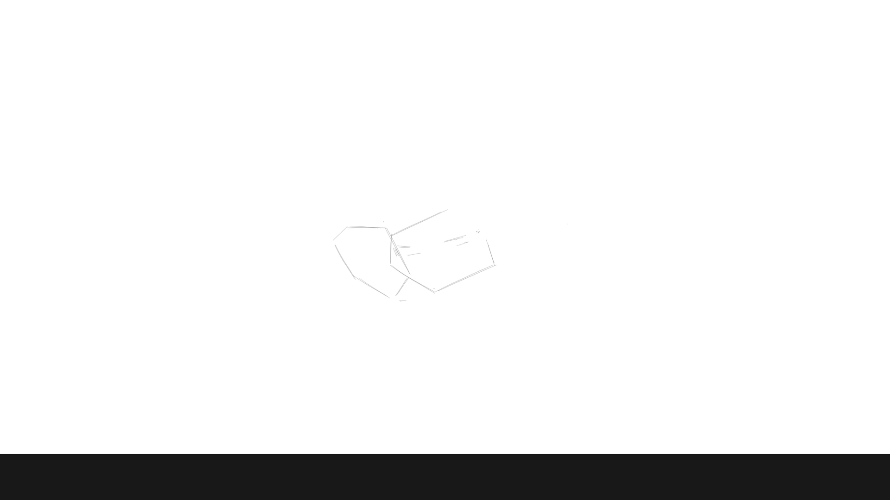
pyautogui.moveTo(452, 211); pyautogui.dragTo(488, 242)
pyautogui.hotkey('ctrl', 'z')
pyautogui.hotkey('ctrl', 'z')
pyautogui.hotkey('ctrl', 'z')
pyautogui.hotkey('ctrl', 'z')
pyautogui.hotkey('ctrl', 'z')
pyautogui.press('l')
pyautogui.moveTo(476, 276)
pyautogui.mouseDown()
pyautogui.moveTo(435, 210)
pyautogui.moveTo(440, 277)
pyautogui.mouseUp()
pyautogui.press('Delete')
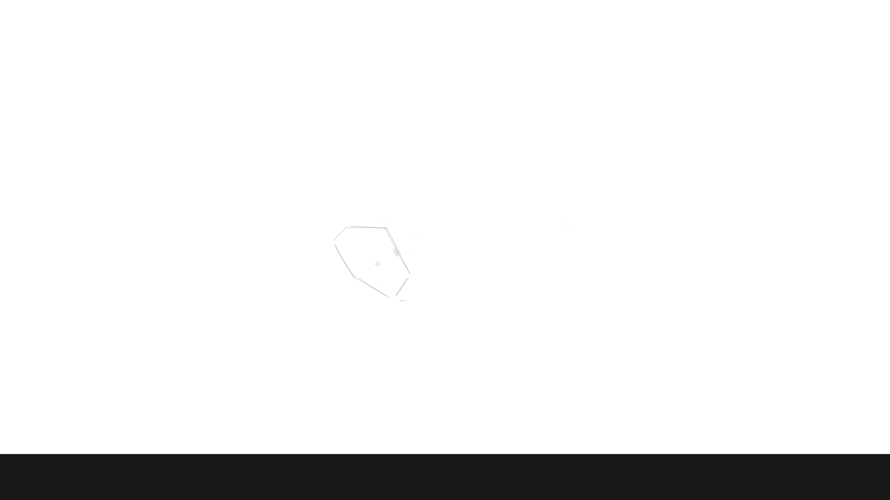
pyautogui.moveTo(374, 257); pyautogui.dragTo(389, 292)
# - Redraw the inner diagonal facet line inside the hip shape, starting further left
pyautogui.moveTo(381, 234); pyautogui.dragTo(374, 241)
pyautogui.hotkey('ctrl', 'z')
pyautogui.hotkey('ctrl', 'z')
pyautogui.hotkey('ctrl', 'z')
pyautogui.moveTo(368, 251); pyautogui.dragTo(393, 297)
pyautogui.press('e')
pyautogui.moveTo(340, 257)
pyautogui.mouseDown()
pyautogui.moveTo(351, 274)
pyautogui.moveTo(389, 292)
pyautogui.mouseUp()
pyautogui.press('e')
pyautogui.press('e')
pyautogui.moveTo(364, 251); pyautogui.dragTo(386, 285)
# - Sketch the facet's left side and lower-right edge just right of the hips
pyautogui.moveTo(409, 223)
pyautogui.mouseDown()
pyautogui.moveTo(430, 279)
pyautogui.moveTo(409, 224)
pyautogui.moveTo(396, 245)
pyautogui.mouseUp()
pyautogui.hotkey('ctrl', 'z')
pyautogui.hotkey('ctrl', 'z')
pyautogui.moveTo(413, 226); pyautogui.dragTo(432, 271)
pyautogui.moveTo(411, 252)
pyautogui.mouseDown()
pyautogui.moveTo(412, 234)
pyautogui.moveTo(410, 257)
pyautogui.moveTo(413, 242)
pyautogui.moveTo(407, 250)
pyautogui.mouseUp()
pyautogui.hotkey('ctrl', 'z')
pyautogui.hotkey('ctrl', 'z')
pyautogui.hotkey('ctrl', 'z')
pyautogui.moveTo(407, 250); pyautogui.dragTo(430, 294)
# - Draw the box's up-right upper edge and long bottom edge, and start its right edge
pyautogui.hotkey('ctrl', 'z')
pyautogui.moveTo(407, 251); pyautogui.dragTo(434, 300)
pyautogui.moveTo(435, 268)
pyautogui.mouseDown()
pyautogui.moveTo(431, 295)
pyautogui.moveTo(431, 282)
pyautogui.mouseUp()
pyautogui.moveTo(414, 227)
pyautogui.mouseDown()
pyautogui.moveTo(479, 204)
pyautogui.moveTo(466, 206)
pyautogui.mouseUp()
pyautogui.hotkey('ctrl', 'z')
pyautogui.hotkey('ctrl', 'z')
pyautogui.moveTo(414, 228); pyautogui.dragTo(466, 205)
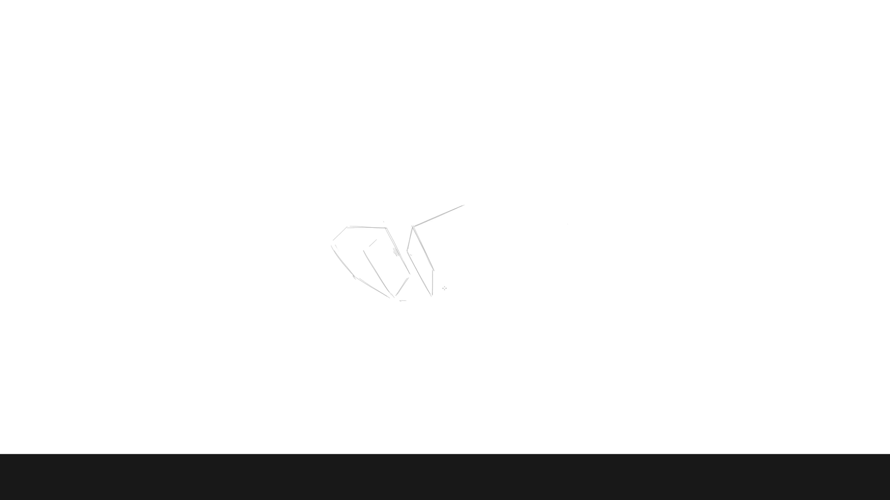
pyautogui.moveTo(434, 294); pyautogui.dragTo(486, 274)
pyautogui.hotkey('ctrl', 'z')
pyautogui.moveTo(435, 295); pyautogui.dragTo(505, 273)
pyautogui.moveTo(467, 205); pyautogui.dragTo(487, 251)
# - Redraw the cube's right edge slightly curved and sketch its left and lower-left edges
pyautogui.hotkey('ctrl', 'z')
pyautogui.moveTo(467, 204)
pyautogui.mouseDown()
pyautogui.moveTo(490, 278)
pyautogui.moveTo(501, 270)
pyautogui.mouseUp()
pyautogui.press('e')
pyautogui.press('e')
pyautogui.moveTo(408, 261); pyautogui.dragTo(436, 292)
pyautogui.moveTo(406, 231); pyautogui.dragTo(410, 264)
pyautogui.moveTo(429, 259)
pyautogui.mouseDown()
pyautogui.moveTo(408, 230)
pyautogui.moveTo(419, 235)
pyautogui.moveTo(460, 212)
pyautogui.mouseUp()
pyautogui.hotkey('ctrl', 'z')
pyautogui.moveTo(410, 231)
pyautogui.mouseDown()
pyautogui.moveTo(454, 212)
pyautogui.moveTo(440, 217)
pyautogui.mouseUp()
pyautogui.hotkey('ctrl', 'z')
# - Draw the edge across the cube's middle and settle its bottom edge
pyautogui.moveTo(410, 263)
pyautogui.mouseDown()
pyautogui.moveTo(469, 241)
pyautogui.moveTo(461, 243)
pyautogui.mouseUp()
pyautogui.moveTo(435, 290); pyautogui.dragTo(486, 270)
pyautogui.hotkey('ctrl', 'z')
pyautogui.moveTo(435, 291); pyautogui.dragTo(483, 272)
pyautogui.hotkey('ctrl', 'z')
pyautogui.moveTo(437, 291); pyautogui.dragTo(485, 273)
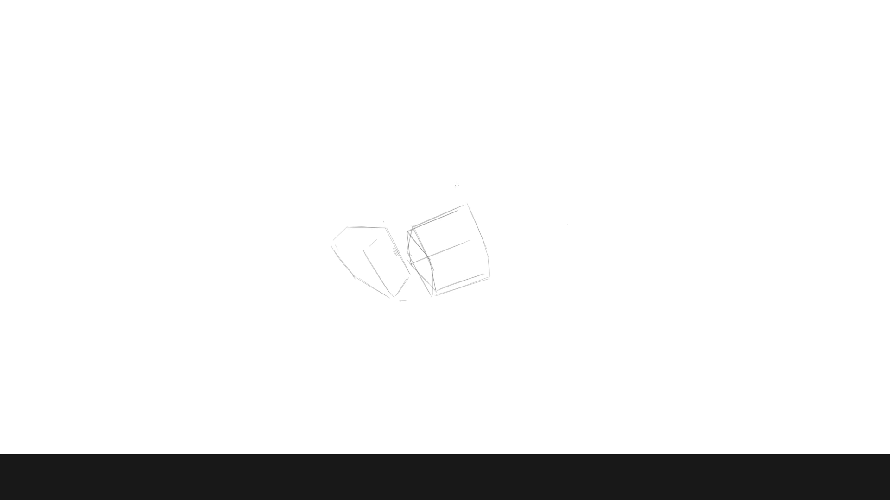
# - Draw and darken the cube's inner right edge, then erase doubled strokes on its left edge
pyautogui.moveTo(461, 210); pyautogui.dragTo(483, 271)
pyautogui.hotkey('ctrl', 'z')
pyautogui.hotkey('ctrl', 'z')
pyautogui.moveTo(461, 211); pyautogui.dragTo(479, 248)
pyautogui.moveTo(463, 214)
pyautogui.mouseDown()
pyautogui.moveTo(487, 264)
pyautogui.moveTo(464, 200)
pyautogui.mouseUp()
pyautogui.press('e')
pyautogui.moveTo(410, 231)
pyautogui.mouseDown()
pyautogui.moveTo(430, 255)
pyautogui.moveTo(408, 252)
pyautogui.moveTo(433, 299)
pyautogui.moveTo(415, 226)
pyautogui.moveTo(470, 201)
pyautogui.mouseUp()
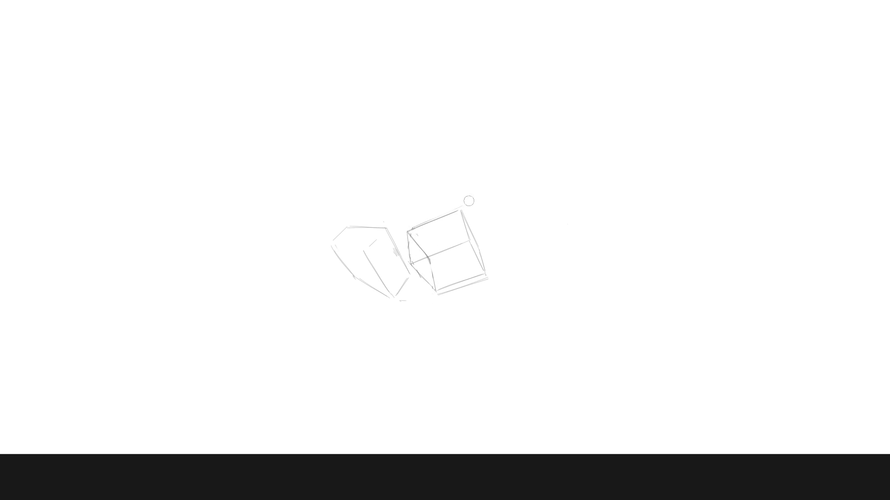
# - Clean the bottom-right edge, reinforce the middle edge, and rotate the cube slightly counter-clockwise
pyautogui.moveTo(436, 294); pyautogui.dragTo(491, 277)
pyautogui.moveTo(435, 260)
pyautogui.mouseDown()
pyautogui.moveTo(480, 242)
pyautogui.moveTo(464, 249)
pyautogui.mouseUp()
pyautogui.moveTo(475, 295)
pyautogui.mouseDown()
pyautogui.moveTo(508, 278)
pyautogui.moveTo(403, 235)
pyautogui.moveTo(461, 319)
pyautogui.mouseUp()
pyautogui.moveTo(524, 199); pyautogui.dragTo(524, 190)
pyautogui.press('Return')
pyautogui.hotkey('ctrl', 'd')
# - Redraw the cube's top edge as one line and erase inner lines and stray marks
pyautogui.press('b')
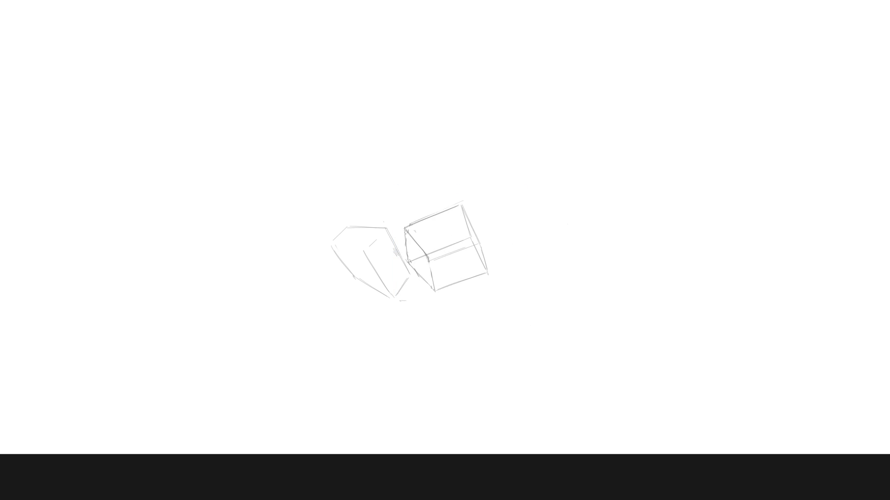
pyautogui.moveTo(411, 230); pyautogui.dragTo(462, 209)
pyautogui.hotkey('ctrl', 'z')
pyautogui.moveTo(406, 231); pyautogui.dragTo(453, 213)
pyautogui.hotkey('ctrl', 'z')
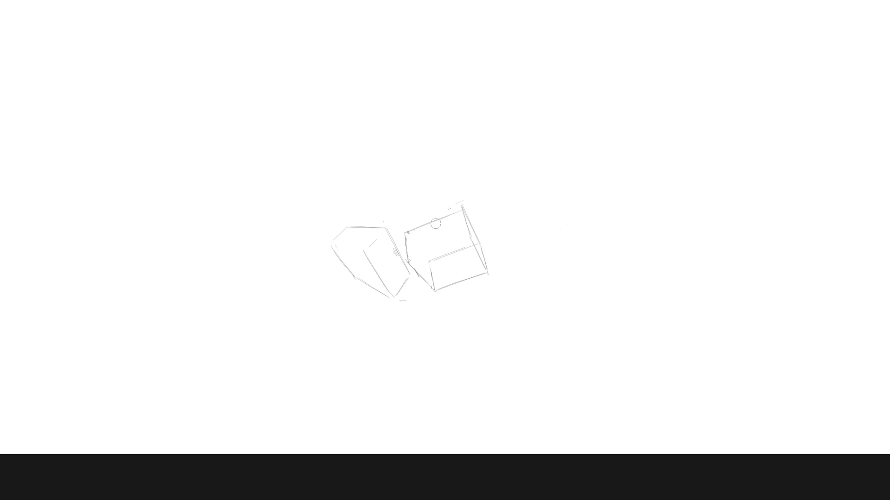
pyautogui.moveTo(419, 228); pyautogui.dragTo(459, 211)
pyautogui.moveTo(427, 262)
pyautogui.mouseDown()
pyautogui.moveTo(475, 244)
pyautogui.moveTo(471, 232)
pyautogui.moveTo(488, 276)
pyautogui.mouseUp()
pyautogui.moveTo(406, 241)
pyautogui.mouseDown()
pyautogui.moveTo(409, 270)
pyautogui.moveTo(432, 290)
pyautogui.moveTo(403, 304)
pyautogui.moveTo(412, 289)
pyautogui.mouseUp()
# - Darken the cube's left edge and try diagonals at the torso's right corner
pyautogui.moveTo(409, 300)
pyautogui.mouseDown()
pyautogui.moveTo(432, 293)
pyautogui.moveTo(423, 293)
pyautogui.mouseUp()
pyautogui.hotkey('ctrl', 'z')
pyautogui.moveTo(403, 237); pyautogui.dragTo(408, 265)
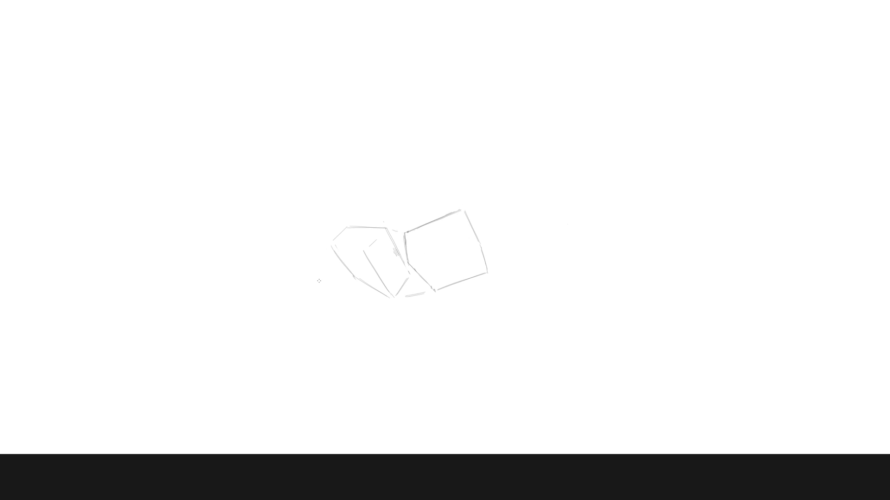
pyautogui.hotkey('ctrl', 'z')
pyautogui.moveTo(478, 208); pyautogui.dragTo(494, 237)
pyautogui.hotkey('ctrl', 'z')
pyautogui.moveTo(478, 207)
pyautogui.mouseDown()
pyautogui.moveTo(494, 237)
pyautogui.moveTo(491, 230)
pyautogui.moveTo(484, 257)
pyautogui.moveTo(489, 268)
pyautogui.moveTo(502, 263)
pyautogui.mouseUp()
pyautogui.hotkey('ctrl', 'z')
# - Erase the torso's old right edge and the leftover interior diagonal in the hip
pyautogui.press('e')
pyautogui.press('e')
pyautogui.moveTo(464, 209); pyautogui.dragTo(476, 202)
pyautogui.press('e')
pyautogui.moveTo(363, 248); pyautogui.dragTo(389, 288)
pyautogui.press('e')
pyautogui.moveTo(368, 249)
pyautogui.mouseDown()
pyautogui.moveTo(375, 241)
pyautogui.moveTo(365, 248)
pyautogui.mouseUp()
pyautogui.press('e')
pyautogui.press('e')
# - Redraw the hip's inner diagonal facet line
pyautogui.moveTo(343, 263); pyautogui.dragTo(375, 248)
pyautogui.hotkey('ctrl', 'z')
pyautogui.hotkey('ctrl', 'z')
pyautogui.moveTo(342, 263); pyautogui.dragTo(366, 254)
pyautogui.hotkey('ctrl', 'z')
pyautogui.moveTo(346, 269)
pyautogui.mouseDown()
pyautogui.moveTo(371, 283)
pyautogui.moveTo(349, 261)
pyautogui.moveTo(362, 263)
pyautogui.moveTo(388, 229)
pyautogui.mouseUp()
pyautogui.hotkey('ctrl', 'z')
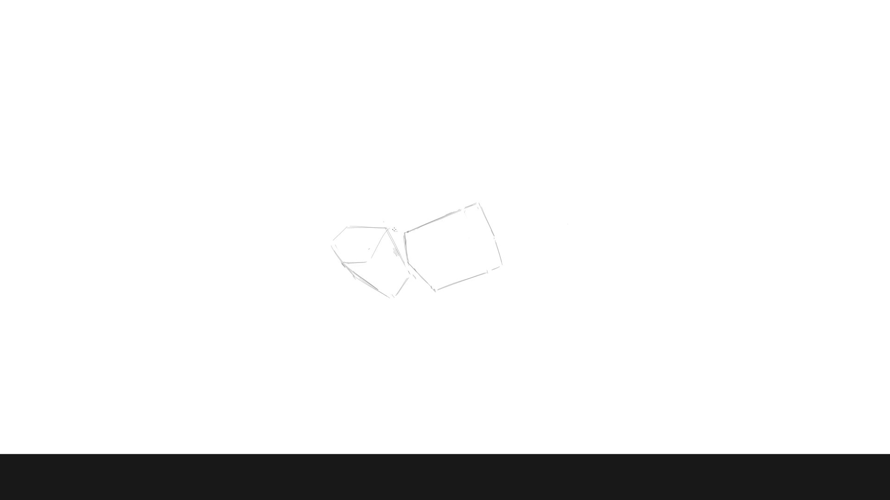
pyautogui.hotkey('ctrl', 'z')
pyautogui.moveTo(368, 260); pyautogui.dragTo(396, 225)
# - Add a diagonal facet in the hip and short strokes beside the torso's corner
pyautogui.moveTo(370, 259); pyautogui.dragTo(388, 241)
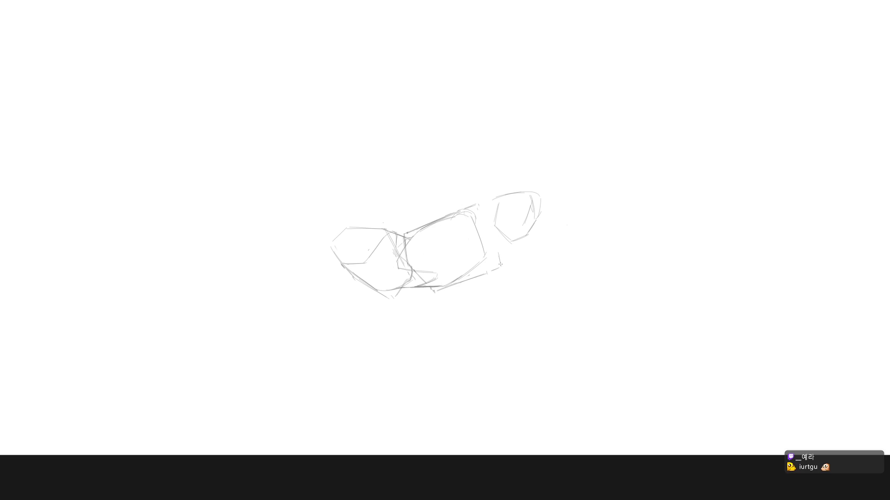
pyautogui.moveTo(499, 253); pyautogui.dragTo(499, 265)
pyautogui.moveTo(481, 214); pyautogui.dragTo(477, 205)
# - Sketch the head's left and lower edges and rotate the head clockwise
pyautogui.moveTo(495, 222); pyautogui.dragTo(512, 245)
pyautogui.moveTo(490, 200); pyautogui.dragTo(507, 241)
pyautogui.moveTo(490, 204); pyautogui.dragTo(501, 234)
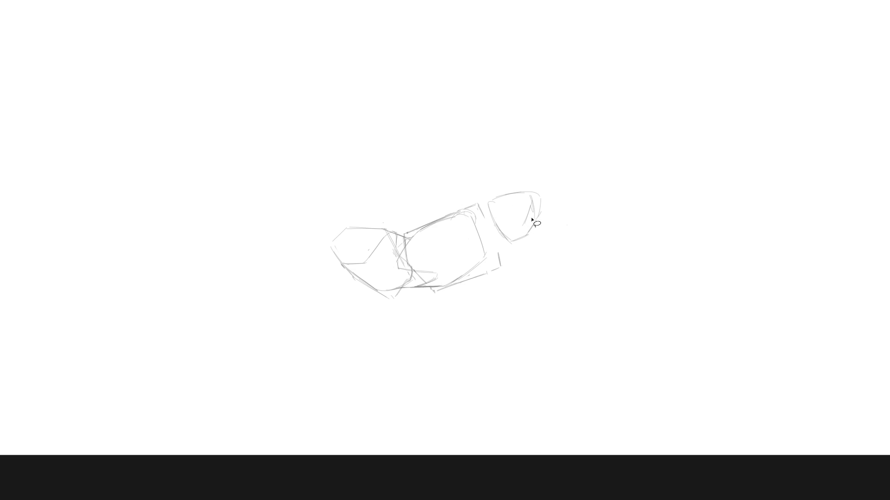
pyautogui.moveTo(513, 246)
pyautogui.mouseDown()
pyautogui.moveTo(548, 228)
pyautogui.moveTo(486, 199)
pyautogui.moveTo(513, 246)
pyautogui.mouseUp()
pyautogui.hotkey('ctrl', 't')
pyautogui.moveTo(541, 218); pyautogui.dragTo(580, 189)
pyautogui.press('Return')
pyautogui.hotkey('ctrl', 'd')
# - Mark a curved hairline and a left-edge curve on the head, then select and clear the head
pyautogui.press('b')
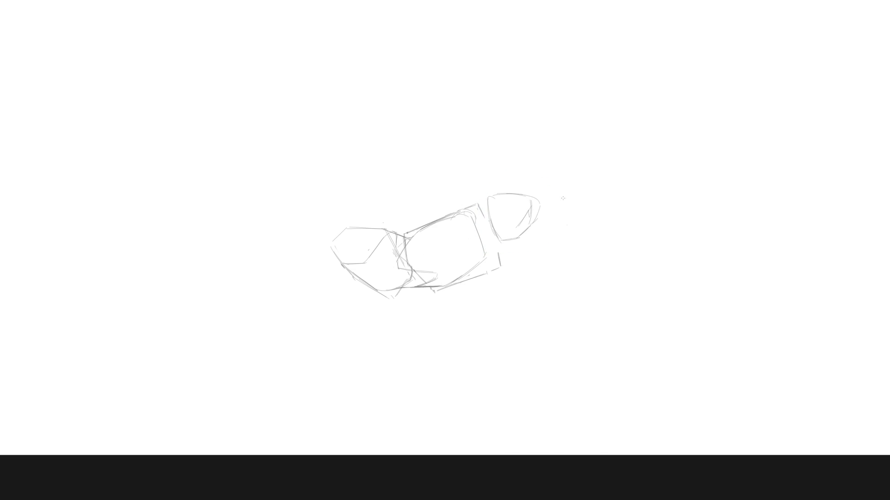
pyautogui.moveTo(500, 211); pyautogui.dragTo(525, 214)
pyautogui.moveTo(494, 209); pyautogui.dragTo(485, 225)
pyautogui.moveTo(481, 192)
pyautogui.mouseDown()
pyautogui.moveTo(482, 204)
pyautogui.moveTo(540, 250)
pyautogui.moveTo(562, 189)
pyautogui.moveTo(505, 197)
pyautogui.mouseUp()
# - Restore the cleared head sketch and tilt the canvas view slightly counter-clockwise
pyautogui.hotkey('ctrl', 'z')
pyautogui.hotkey('ctrl', 'z')
pyautogui.moveTo(564, 299); pyautogui.dragTo(572, 297)
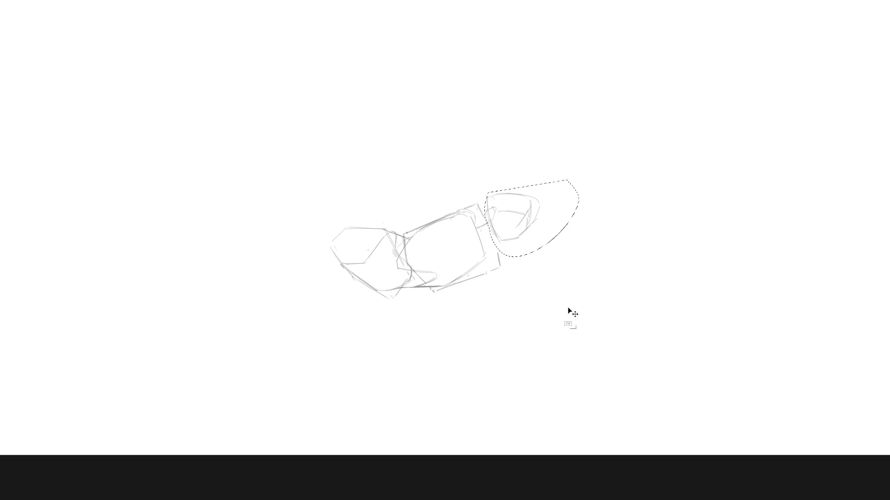
pyautogui.click(570, 311)
pyautogui.moveTo(570, 312); pyautogui.dragTo(517, 207)
# - Redraw the short stroke at the head's right and outline the head freehand
pyautogui.hotkey('ctrl', 'z')
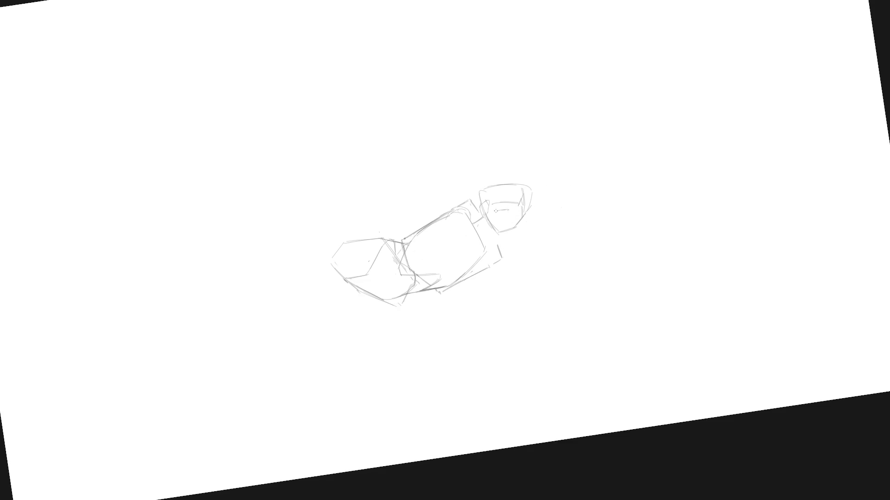
pyautogui.moveTo(497, 210); pyautogui.dragTo(505, 210)
pyautogui.moveTo(503, 241)
pyautogui.mouseDown()
pyautogui.moveTo(548, 188)
pyautogui.moveTo(484, 207)
pyautogui.moveTo(505, 239)
pyautogui.mouseUp()
# - Scale the selected head up slightly and drop the selection
pyautogui.hotkey('ctrl', 't')
pyautogui.moveTo(556, 160); pyautogui.dragTo(559, 157)
pyautogui.press('Return')
pyautogui.hotkey('ctrl', 'd')
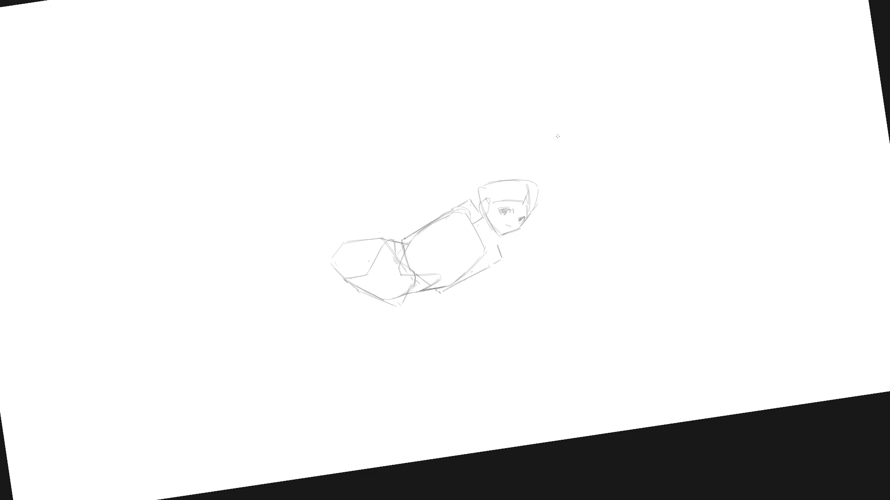
# - Try erasing the top outline of the head's cap, then undo it and level the view
pyautogui.press('e')
pyautogui.moveTo(532, 178)
pyautogui.mouseDown()
pyautogui.moveTo(484, 188)
pyautogui.moveTo(519, 169)
pyautogui.moveTo(541, 196)
pyautogui.mouseUp()
pyautogui.hotkey('ctrl', 'z')
pyautogui.press('5')
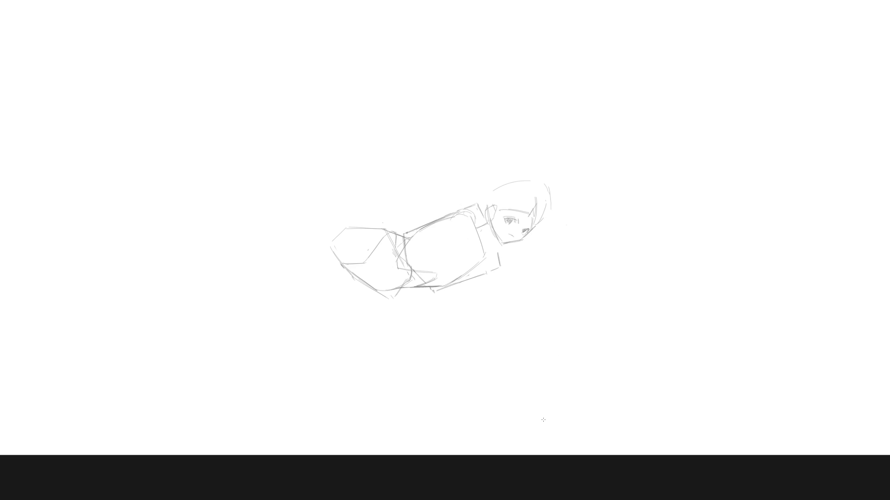
# - Lasso the head and tilt it slightly counter-clockwise around a pivot at its left edge
pyautogui.moveTo(491, 204)
pyautogui.mouseDown()
pyautogui.moveTo(485, 214)
pyautogui.moveTo(500, 253)
pyautogui.moveTo(502, 182)
pyautogui.moveTo(488, 198)
pyautogui.mouseUp()
pyautogui.hotkey('ctrl', 't')
pyautogui.keyDown('alt'); pyautogui.click(496, 209); pyautogui.keyUp('alt')
pyautogui.moveTo(572, 255)
pyautogui.mouseDown()
pyautogui.moveTo(582, 243)
pyautogui.moveTo(549, 239)
pyautogui.mouseUp()
pyautogui.press('Return')
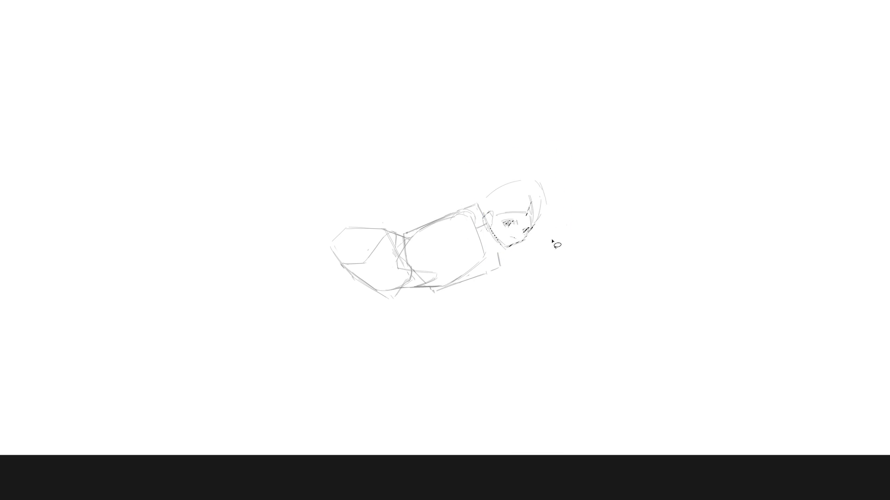
pyautogui.hotkey('ctrl', 'z')
pyautogui.hotkey('ctrl', 't')
pyautogui.keyDown('alt'); pyautogui.click(490, 223); pyautogui.keyUp('alt')
pyautogui.moveTo(576, 156); pyautogui.dragTo(570, 175)
pyautogui.press('Return')
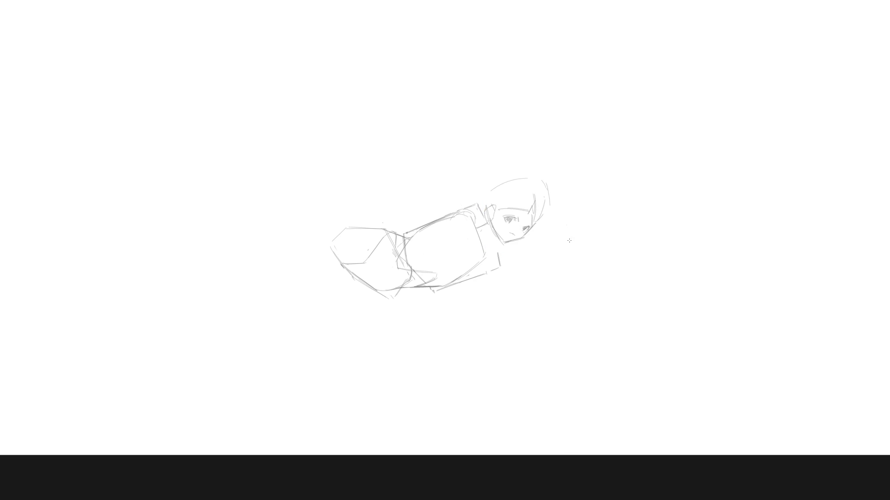
# - Draw a long line from the chest up under the chin after several retries
pyautogui.moveTo(454, 216); pyautogui.dragTo(500, 251)
pyautogui.hotkey('ctrl', 'z')
pyautogui.moveTo(477, 217); pyautogui.dragTo(502, 253)
pyautogui.hotkey('ctrl', 'z')
pyautogui.hotkey('ctrl', 'z')
pyautogui.moveTo(459, 230); pyautogui.dragTo(505, 257)
pyautogui.hotkey('ctrl', 'z')
pyautogui.moveTo(449, 229); pyautogui.dragTo(510, 252)
# - Erase the arc over the top of the head and the outer right hair stroke
pyautogui.hotkey('ctrl', 'z')
pyautogui.moveTo(461, 232); pyautogui.dragTo(514, 254)
pyautogui.press('e')
pyautogui.click(498, 184)
pyautogui.click(546, 196)
# - Redraw the hair arc, outline the head's left side, and add neck and chin strokes
pyautogui.press('e')
pyautogui.moveTo(496, 200)
pyautogui.mouseDown()
pyautogui.moveTo(548, 203)
pyautogui.moveTo(552, 217)
pyautogui.moveTo(537, 224)
pyautogui.mouseUp()
pyautogui.moveTo(489, 200); pyautogui.dragTo(485, 212)
pyautogui.moveTo(485, 226)
pyautogui.mouseDown()
pyautogui.moveTo(480, 239)
pyautogui.moveTo(496, 237)
pyautogui.mouseUp()
pyautogui.moveTo(494, 233); pyautogui.dragTo(482, 245)
pyautogui.hotkey('ctrl', 'z')
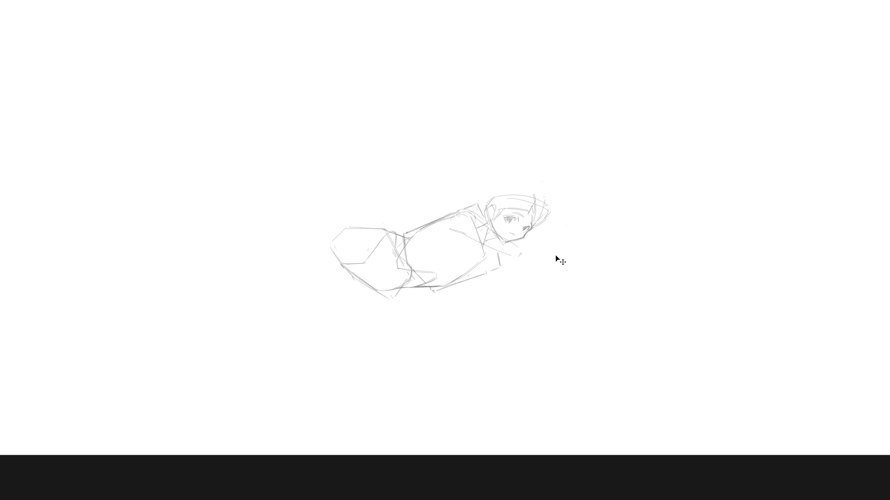
# - Check the drawing in a mirrored view, then rotate the canvas view to a new angle
pyautogui.scroll(-5, 545, 259)
pyautogui.scroll(5, 562, 250)
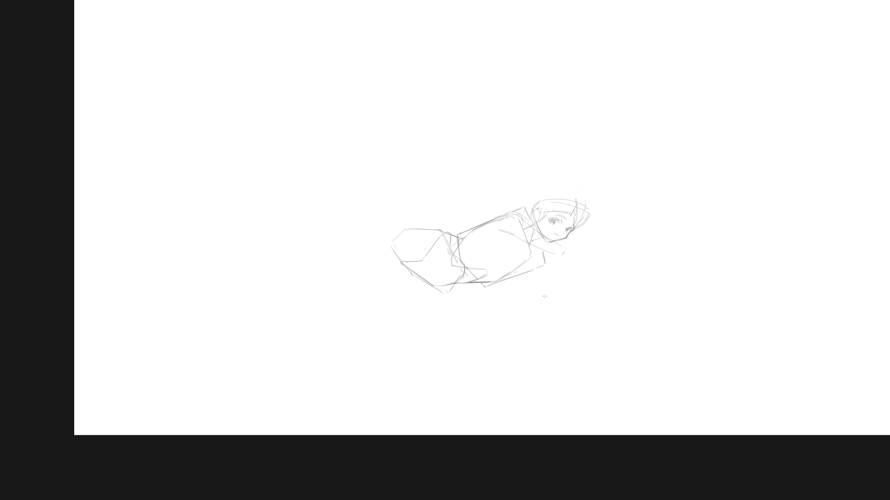
pyautogui.press('m')
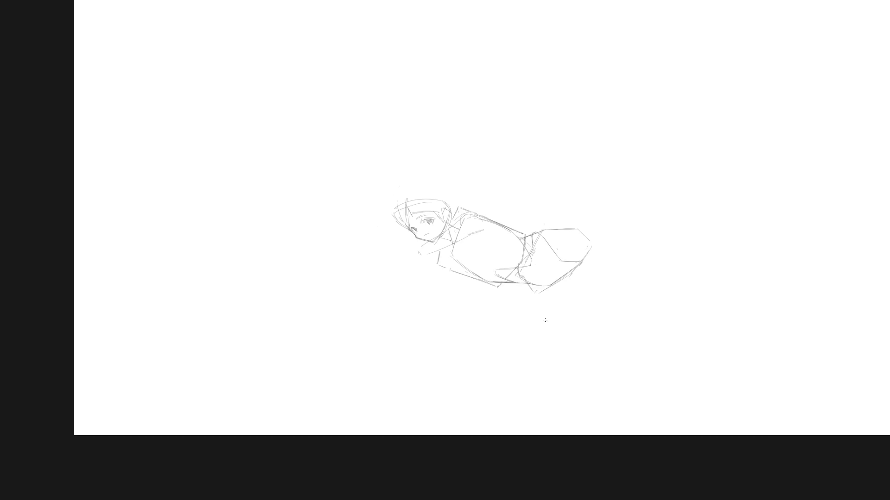
pyautogui.press('m')
pyautogui.moveTo(445, 395)
pyautogui.mouseDown()
pyautogui.moveTo(591, 250)
pyautogui.moveTo(597, 278)
pyautogui.mouseUp()
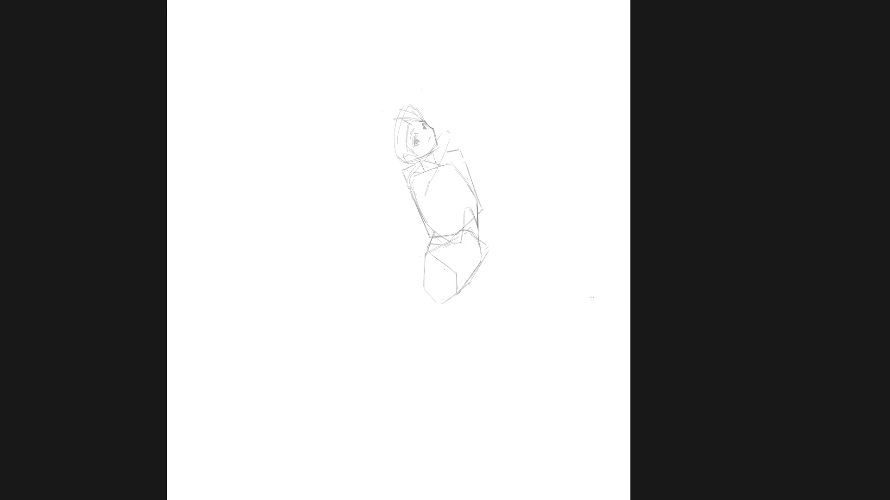
# - Darken the neck and back line with overlapping strokes and add a short stroke near the hand
pyautogui.moveTo(570, 292)
pyautogui.mouseDown()
pyautogui.moveTo(554, 324)
pyautogui.moveTo(522, 276)
pyautogui.mouseUp()
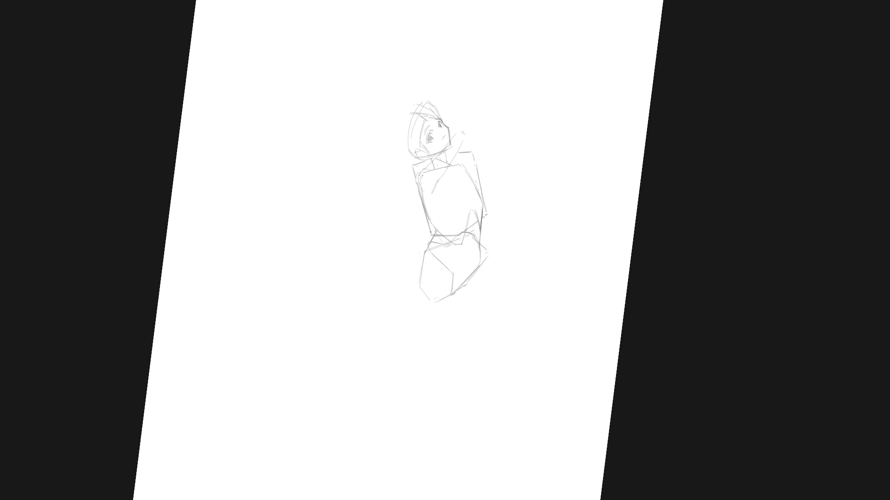
pyautogui.press('5')
pyautogui.moveTo(512, 213); pyautogui.dragTo(507, 217)
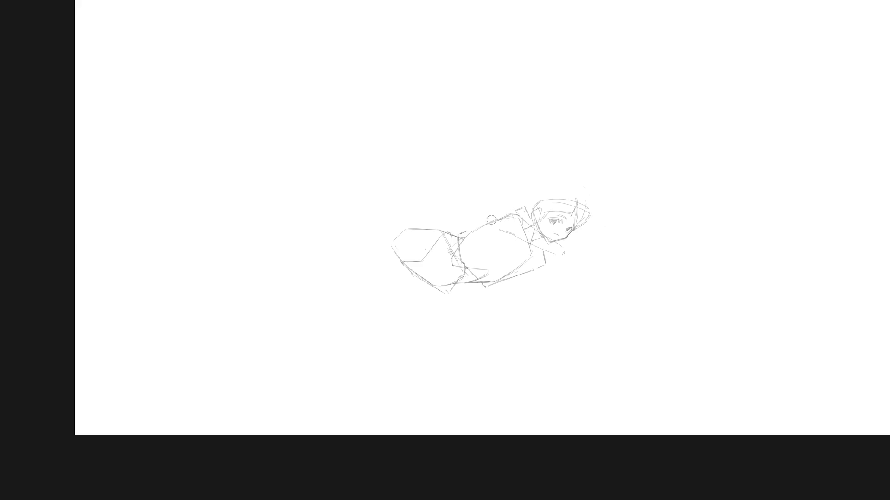
pyautogui.moveTo(508, 214); pyautogui.dragTo(496, 221)
pyautogui.hscroll(3, 580, 247)
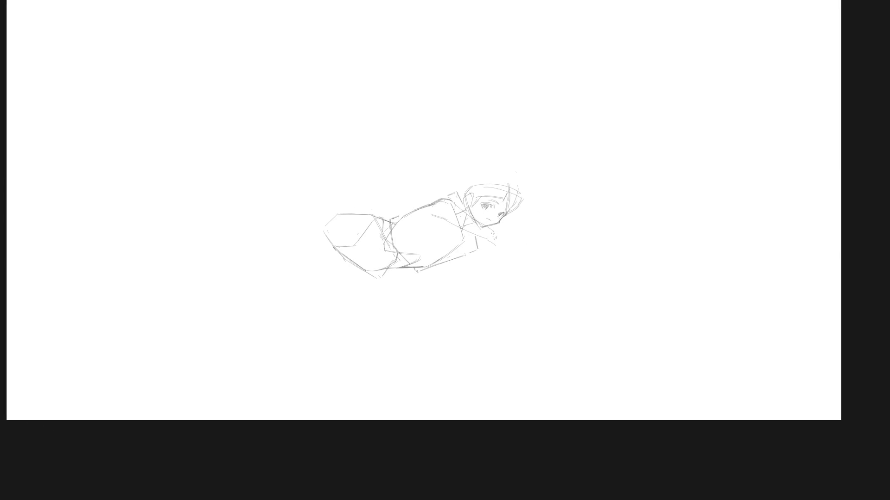
pyautogui.moveTo(488, 242)
pyautogui.mouseDown()
pyautogui.moveTo(501, 241)
pyautogui.moveTo(504, 225)
pyautogui.moveTo(505, 234)
pyautogui.mouseUp()
# - Sketch strokes at the hand under the head, including a vertical line beside it
pyautogui.moveTo(493, 237)
pyautogui.mouseDown()
pyautogui.moveTo(503, 239)
pyautogui.moveTo(490, 249)
pyautogui.mouseUp()
pyautogui.moveTo(508, 216); pyautogui.dragTo(505, 238)
pyautogui.moveTo(504, 224); pyautogui.dragTo(506, 236)
pyautogui.hotkey('ctrl', 'z')
# - Try a line along the figure's side in a rotated view, then undo it and reset upright
pyautogui.moveTo(544, 266); pyautogui.dragTo(473, 268)
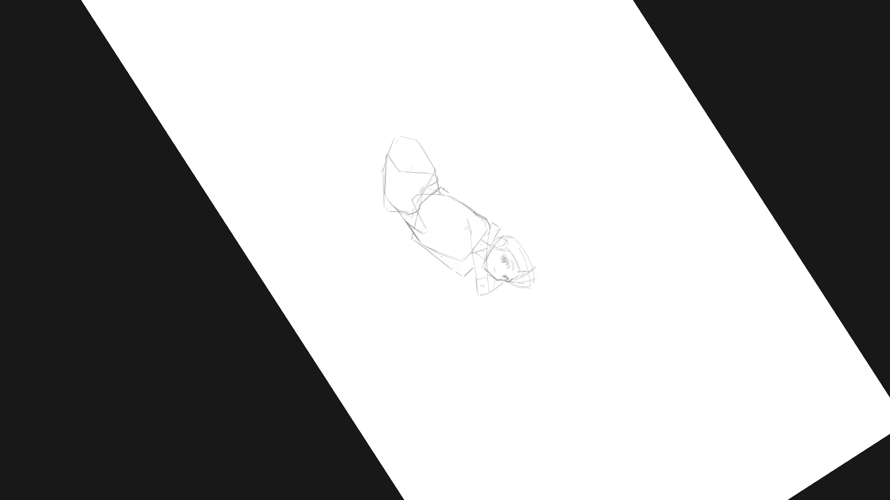
pyautogui.moveTo(468, 231); pyautogui.dragTo(476, 279)
pyautogui.hotkey('ctrl', 'z')
pyautogui.press('5')
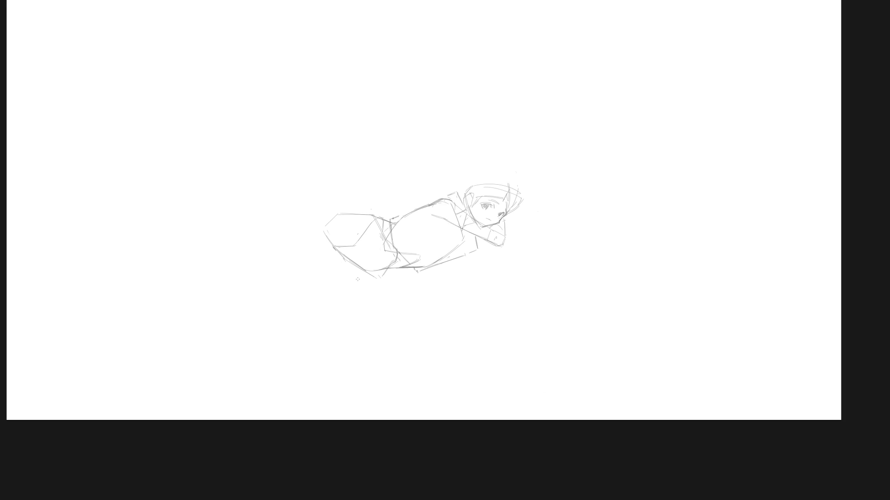
pyautogui.press('6')
pyautogui.press('5')
# - Add contour strokes at the lower left, a curve beneath it, and a stroke at the right hip
pyautogui.moveTo(326, 255)
pyautogui.mouseDown()
pyautogui.moveTo(324, 279)
pyautogui.moveTo(356, 305)
pyautogui.mouseUp()
pyautogui.hotkey('ctrl', 'z')
pyautogui.hotkey('ctrl', 'z')
pyautogui.moveTo(339, 281); pyautogui.dragTo(368, 278)
pyautogui.moveTo(338, 327)
pyautogui.mouseDown()
pyautogui.moveTo(533, 269)
pyautogui.moveTo(544, 281)
pyautogui.mouseUp()
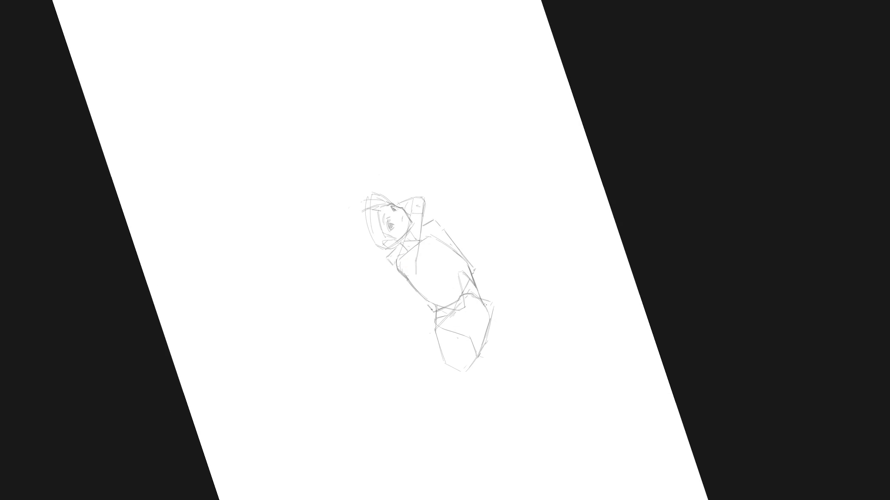
pyautogui.moveTo(488, 307); pyautogui.dragTo(496, 345)
pyautogui.press('Escape')
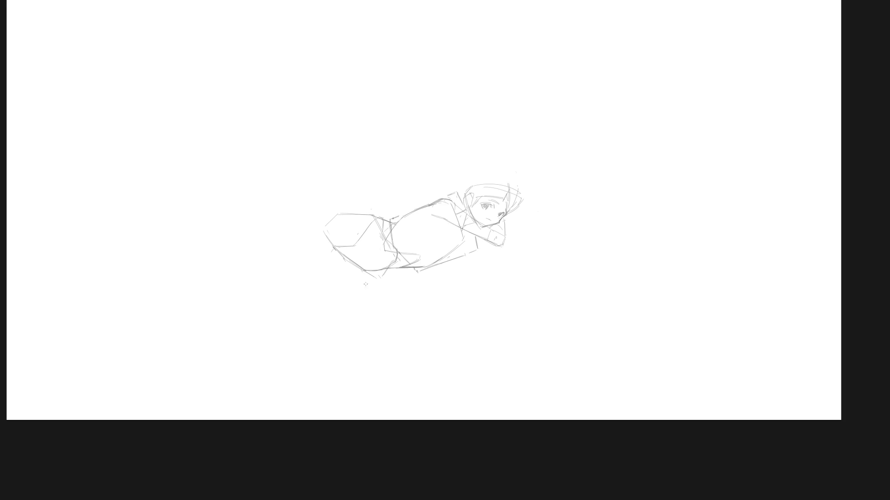
pyautogui.moveTo(369, 277); pyautogui.dragTo(366, 324)
# - Sketch, then undo, strokes along the lower-left leg below the figure
pyautogui.hotkey('ctrl', 'z')
pyautogui.moveTo(328, 294); pyautogui.dragTo(353, 282)
pyautogui.moveTo(361, 284)
pyautogui.mouseDown()
pyautogui.moveTo(363, 303)
pyautogui.moveTo(336, 308)
pyautogui.mouseUp()
pyautogui.moveTo(329, 260)
pyautogui.mouseDown()
pyautogui.moveTo(323, 295)
pyautogui.moveTo(362, 285)
pyautogui.moveTo(353, 283)
pyautogui.moveTo(343, 312)
pyautogui.mouseUp()
pyautogui.hotkey('ctrl', 'z')
pyautogui.hotkey('ctrl', 'z')
pyautogui.hotkey('ctrl', 'z')
pyautogui.hotkey('ctrl', 'z')
# - Add a short stroke at the figure's lower right and try a line under the arm
pyautogui.moveTo(526, 260); pyautogui.dragTo(538, 193)
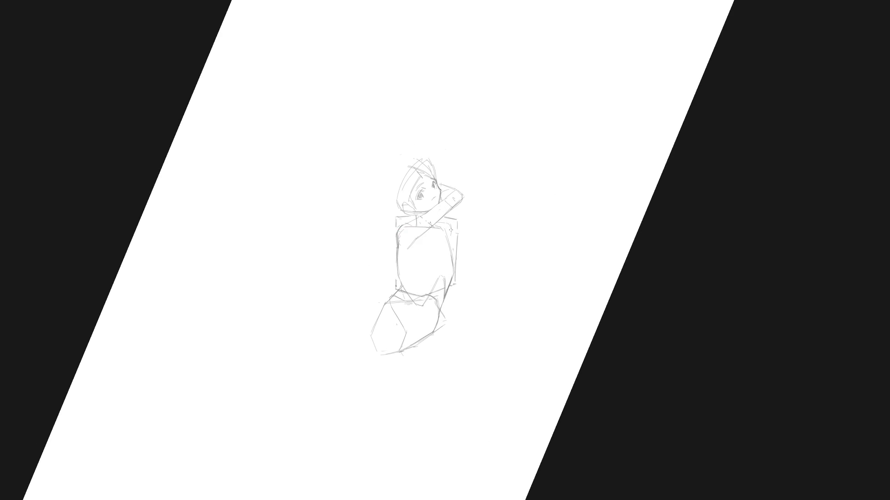
pyautogui.press('5')
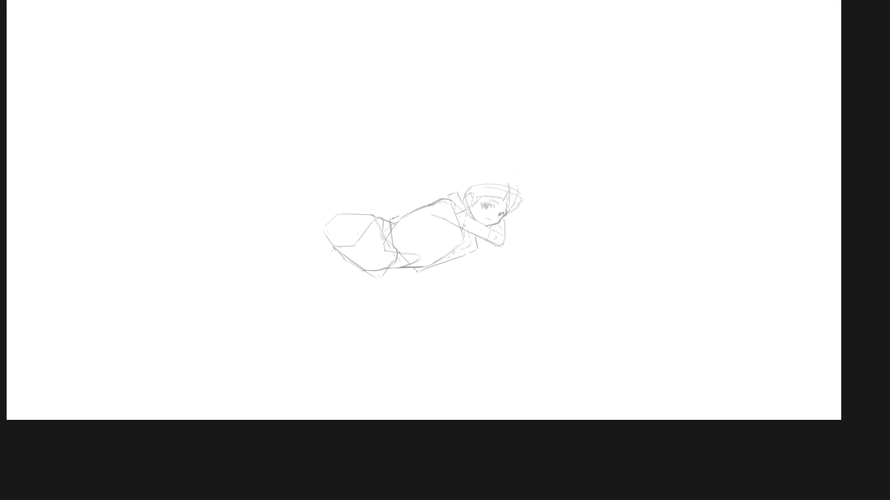
pyautogui.moveTo(469, 253); pyautogui.dragTo(496, 258)
pyautogui.moveTo(466, 250); pyautogui.dragTo(501, 252)
pyautogui.hotkey('ctrl', 'z')
# - Redraw the forearm lines, shape the hand's tip, and begin the outstretched arm line
pyautogui.moveTo(511, 245)
pyautogui.mouseDown()
pyautogui.moveTo(513, 253)
pyautogui.moveTo(504, 244)
pyautogui.moveTo(513, 251)
pyautogui.mouseUp()
pyautogui.moveTo(485, 244)
pyautogui.mouseDown()
pyautogui.moveTo(485, 260)
pyautogui.moveTo(515, 250)
pyautogui.moveTo(509, 244)
pyautogui.moveTo(509, 255)
pyautogui.moveTo(514, 247)
pyautogui.moveTo(491, 254)
pyautogui.moveTo(515, 252)
pyautogui.mouseUp()
pyautogui.hotkey('ctrl', 'z')
pyautogui.hotkey('ctrl', 'z')
pyautogui.hotkey('ctrl', 'z')
pyautogui.hotkey('ctrl', 'z')
pyautogui.moveTo(506, 239); pyautogui.dragTo(519, 244)
pyautogui.moveTo(473, 298); pyautogui.dragTo(526, 198)
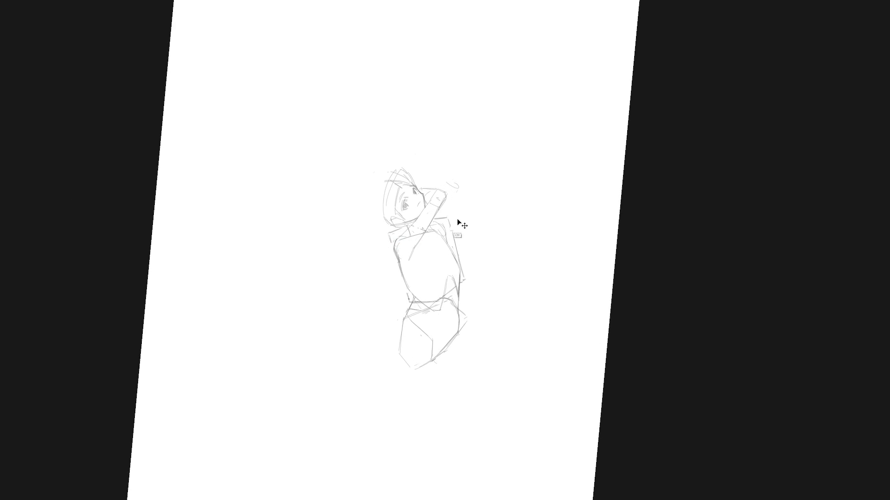
pyautogui.hotkey('ctrl', '0')
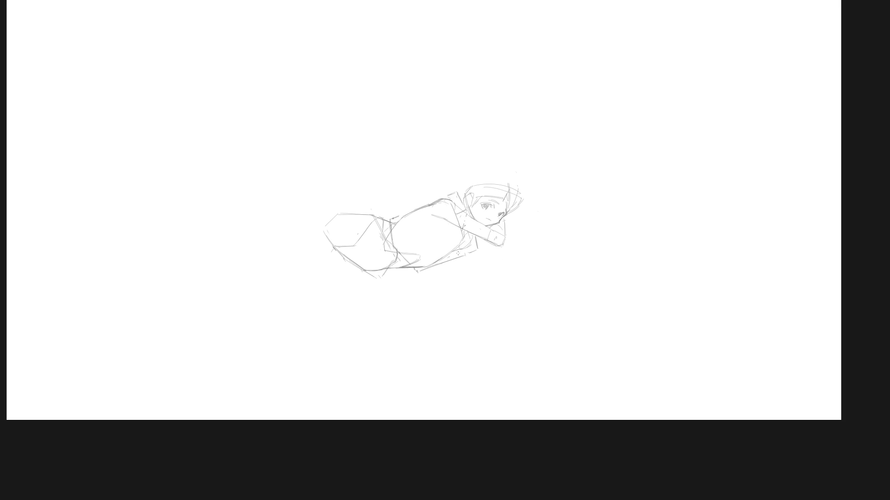
pyautogui.moveTo(463, 251); pyautogui.dragTo(501, 252)
# - Retry the outstretched arm line reaching right from the shoulder, with a stroke below the hand
pyautogui.hotkey('ctrl', 'z')
pyautogui.moveTo(468, 246)
pyautogui.mouseDown()
pyautogui.moveTo(485, 255)
pyautogui.moveTo(544, 241)
pyautogui.moveTo(522, 243)
pyautogui.mouseUp()
pyautogui.hotkey('ctrl', 'z')
pyautogui.hotkey('ctrl', 'z')
pyautogui.hotkey('ctrl', 'z')
pyautogui.moveTo(499, 256)
pyautogui.mouseDown()
pyautogui.moveTo(549, 238)
pyautogui.moveTo(521, 251)
pyautogui.mouseUp()
pyautogui.hotkey('ctrl', 'z')
# - Refine the outstretched hand's tip and redraw the left edge of the hair
pyautogui.moveTo(548, 235)
pyautogui.mouseDown()
pyautogui.moveTo(564, 230)
pyautogui.moveTo(543, 242)
pyautogui.mouseUp()
pyautogui.moveTo(556, 224); pyautogui.dragTo(552, 232)
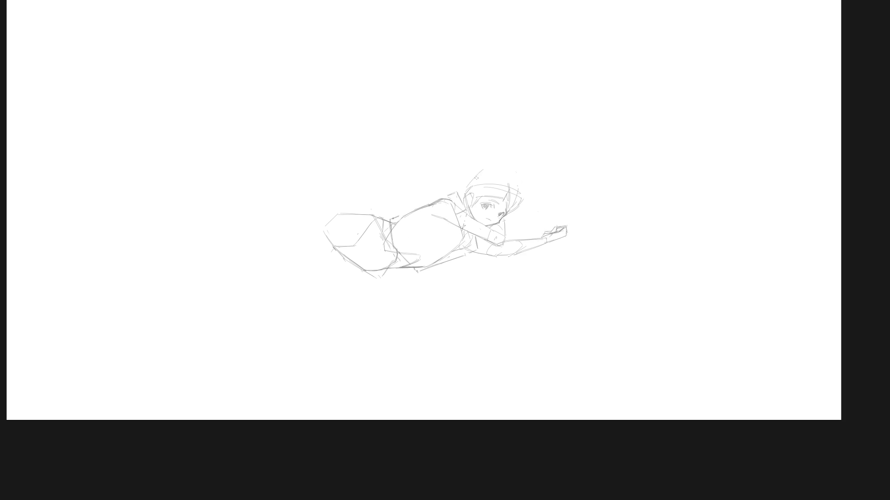
pyautogui.moveTo(474, 175)
pyautogui.mouseDown()
pyautogui.moveTo(471, 199)
pyautogui.moveTo(464, 193)
pyautogui.moveTo(505, 170)
pyautogui.moveTo(518, 205)
pyautogui.mouseUp()
pyautogui.hotkey('ctrl', 'z')
pyautogui.hotkey('ctrl', 'z')
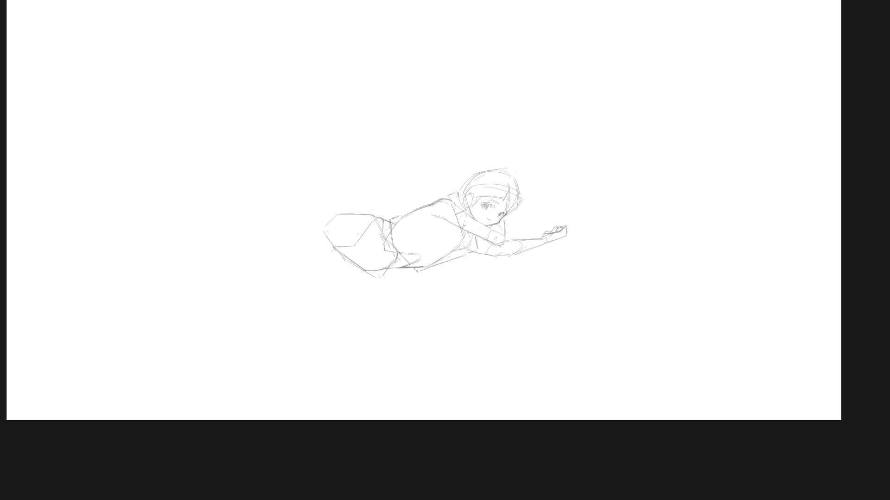
# - Check the prone pose with tilted canvas views and add short strokes on the torso
pyautogui.moveTo(420, 354)
pyautogui.mouseDown()
pyautogui.moveTo(526, 264)
pyautogui.moveTo(480, 274)
pyautogui.mouseUp()
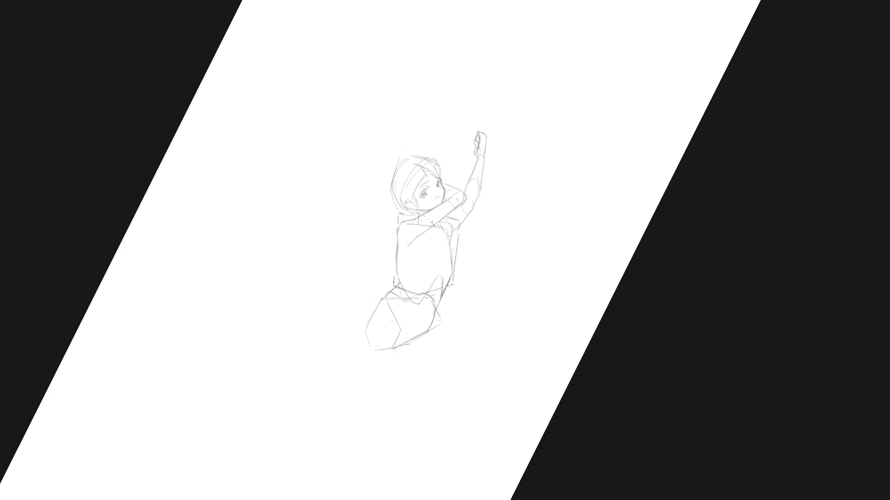
pyautogui.press('5')
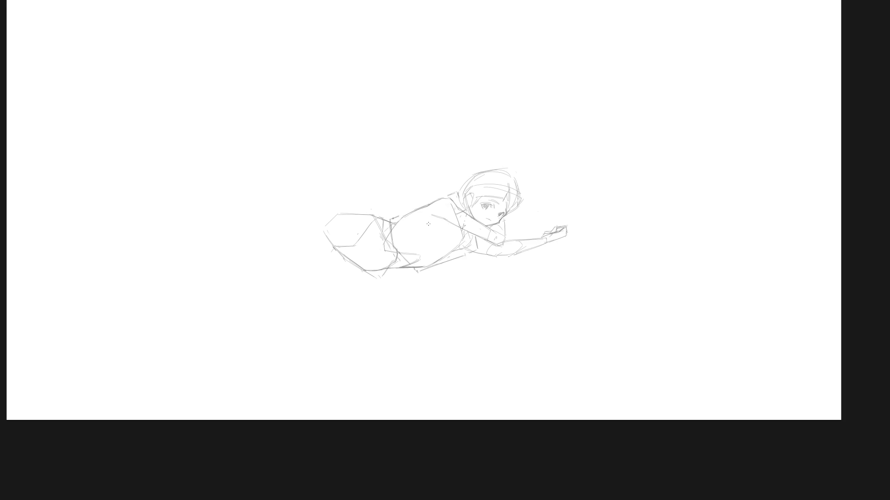
pyautogui.moveTo(451, 262); pyautogui.dragTo(488, 220)
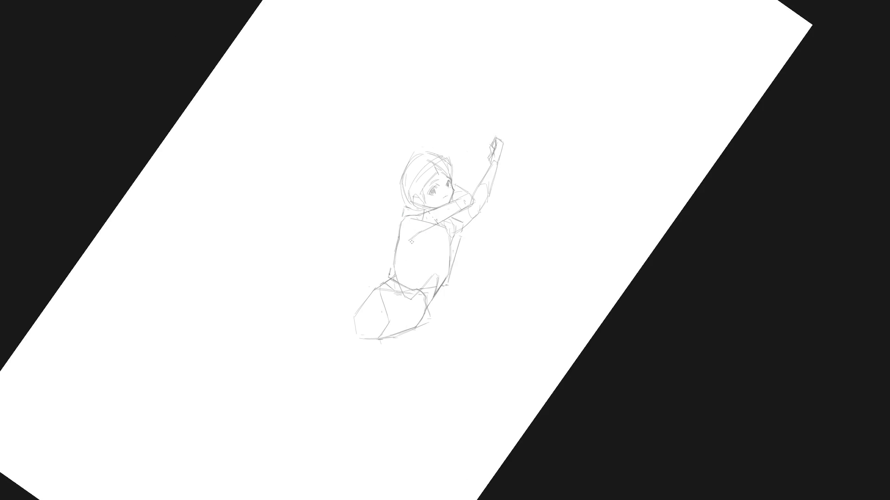
pyautogui.press('5')
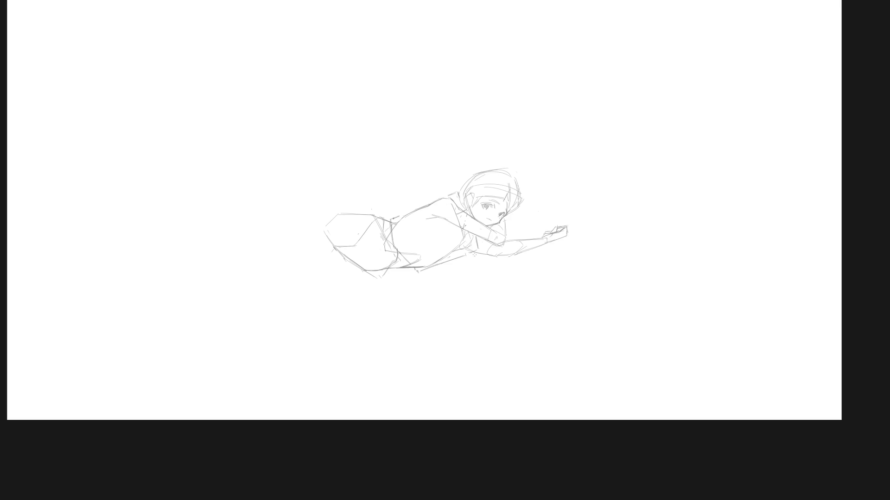
pyautogui.moveTo(421, 245)
pyautogui.mouseDown()
pyautogui.moveTo(475, 312)
pyautogui.moveTo(528, 258)
pyautogui.moveTo(445, 328)
pyautogui.moveTo(431, 277)
pyautogui.moveTo(446, 273)
pyautogui.mouseUp()
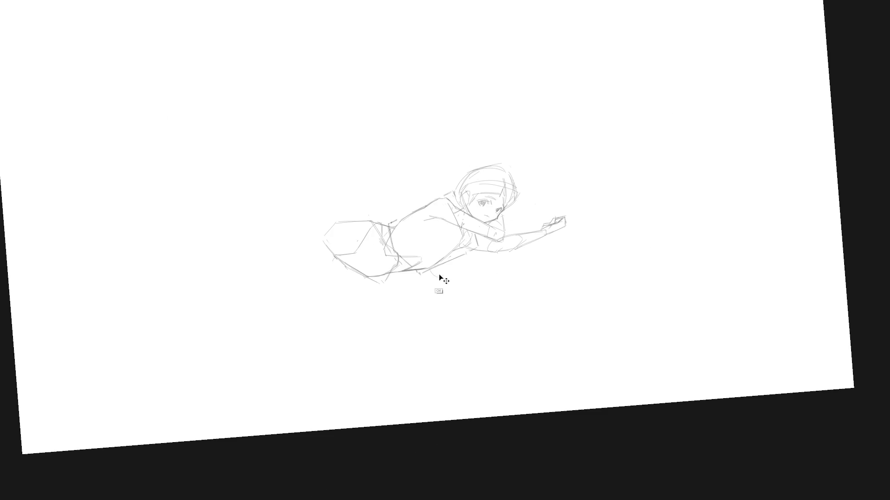
pyautogui.moveTo(458, 241); pyautogui.dragTo(460, 269)
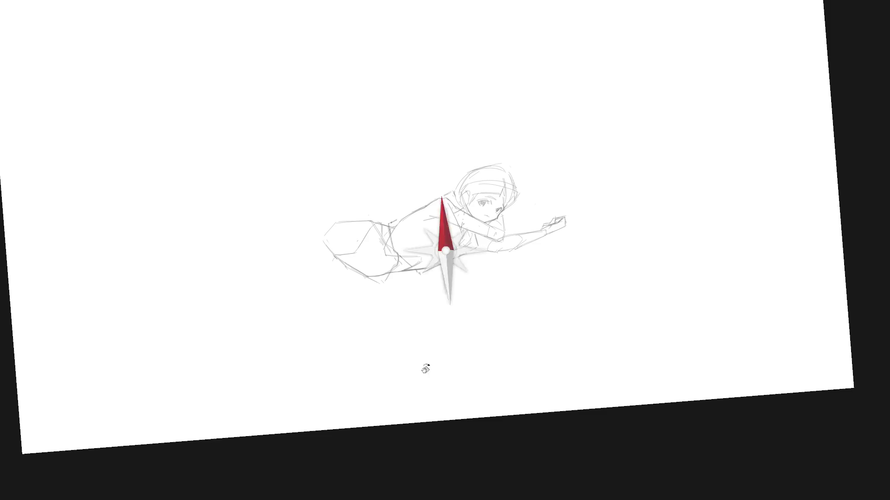
# - Lasso the head and reaching arm, shift them right, then darken the back and hip lines
pyautogui.moveTo(407, 366); pyautogui.dragTo(518, 256)
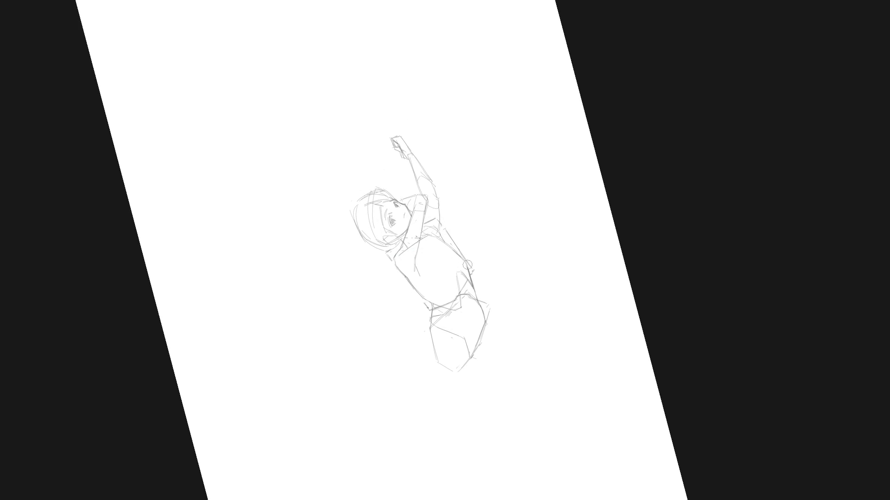
pyautogui.press('5')
pyautogui.moveTo(454, 182)
pyautogui.mouseDown()
pyautogui.moveTo(432, 206)
pyautogui.moveTo(433, 250)
pyautogui.moveTo(475, 260)
pyautogui.moveTo(617, 181)
pyautogui.moveTo(459, 176)
pyautogui.mouseUp()
pyautogui.moveTo(512, 225); pyautogui.dragTo(523, 230)
pyautogui.hotkey('ctrl', 'd')
pyautogui.hotkey('ctrl', 'd')
pyautogui.moveTo(408, 214); pyautogui.dragTo(434, 204)
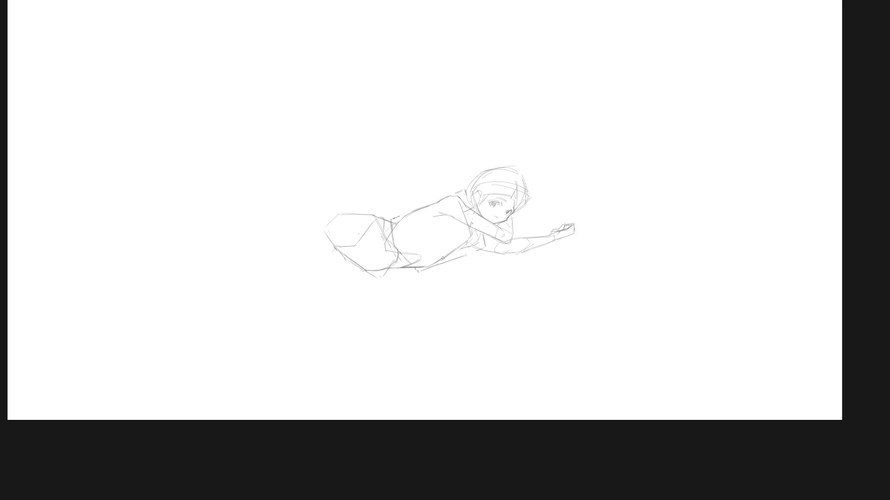
pyautogui.moveTo(431, 265)
pyautogui.mouseDown()
pyautogui.moveTo(462, 272)
pyautogui.moveTo(435, 276)
pyautogui.moveTo(464, 268)
pyautogui.mouseUp()
# - Redraw the chest with strokes down its left contour and along the lower chest curve
pyautogui.hotkey('ctrl', 'z')
pyautogui.hotkey('ctrl', 'z')
pyautogui.hotkey('ctrl', 'z')
pyautogui.hotkey('ctrl', 'z')
pyautogui.moveTo(415, 228); pyautogui.dragTo(439, 259)
pyautogui.moveTo(422, 261); pyautogui.dragTo(443, 255)
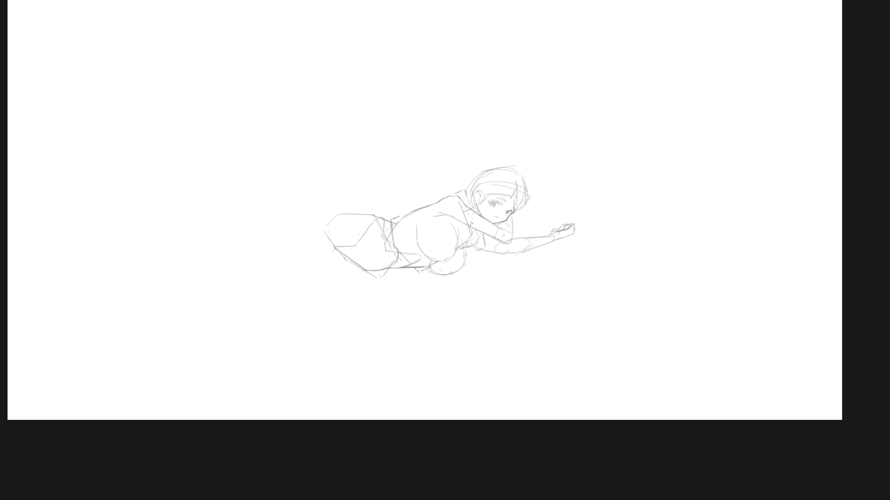
pyautogui.moveTo(466, 254); pyautogui.dragTo(458, 271)
pyautogui.moveTo(420, 222)
pyautogui.mouseDown()
pyautogui.moveTo(418, 243)
pyautogui.moveTo(445, 237)
pyautogui.moveTo(441, 225)
pyautogui.moveTo(447, 259)
pyautogui.mouseUp()
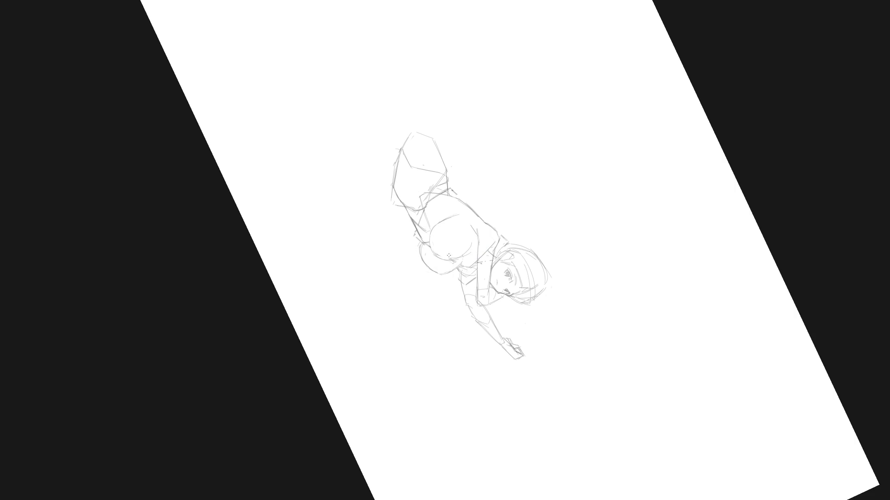
pyautogui.press('Escape')
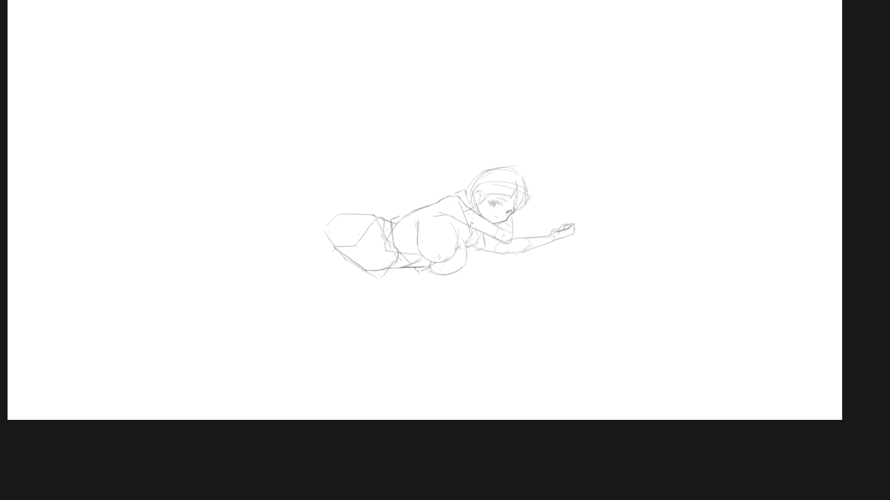
# - With the view tilted, dot in small detail marks on the shoulder
pyautogui.moveTo(489, 312); pyautogui.dragTo(522, 260)
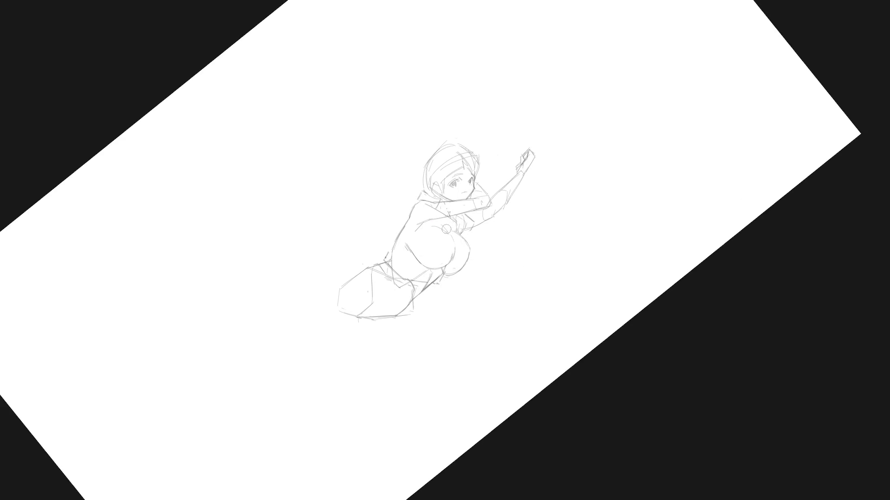
pyautogui.moveTo(446, 231); pyautogui.dragTo(458, 234)
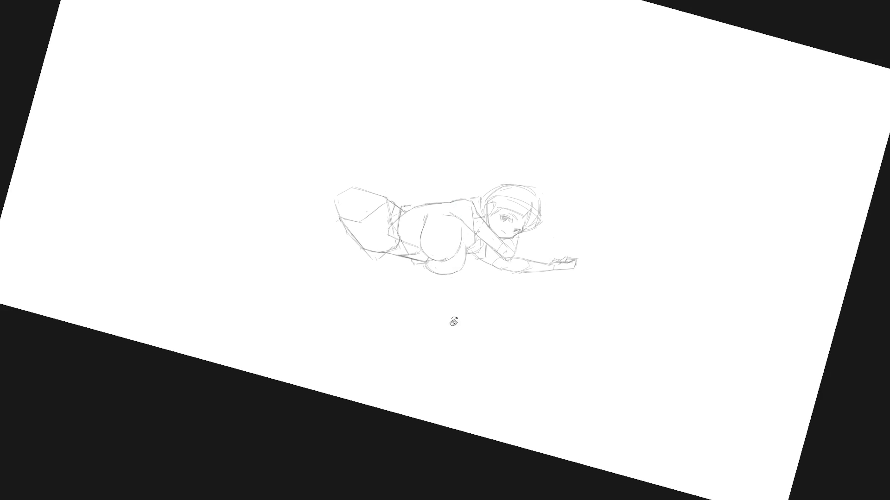
pyautogui.moveTo(451, 304); pyautogui.dragTo(485, 248)
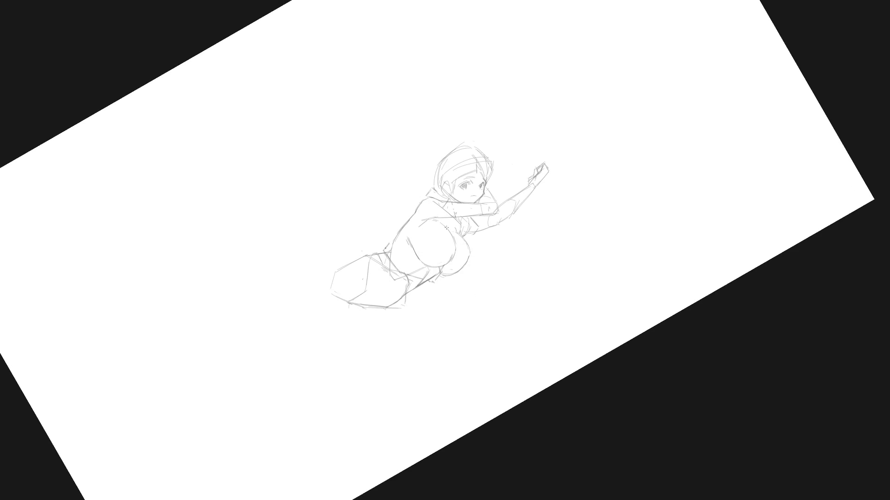
pyautogui.click(454, 216)
pyautogui.click(457, 218)
pyautogui.click(455, 220)
pyautogui.press('5')
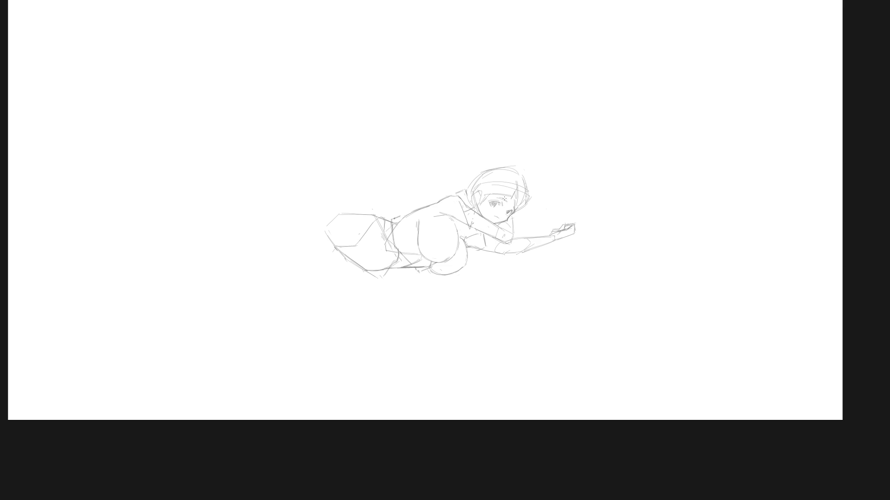
# - Add short lines at the armpit and strokes along the forearm
pyautogui.moveTo(479, 352); pyautogui.dragTo(548, 244)
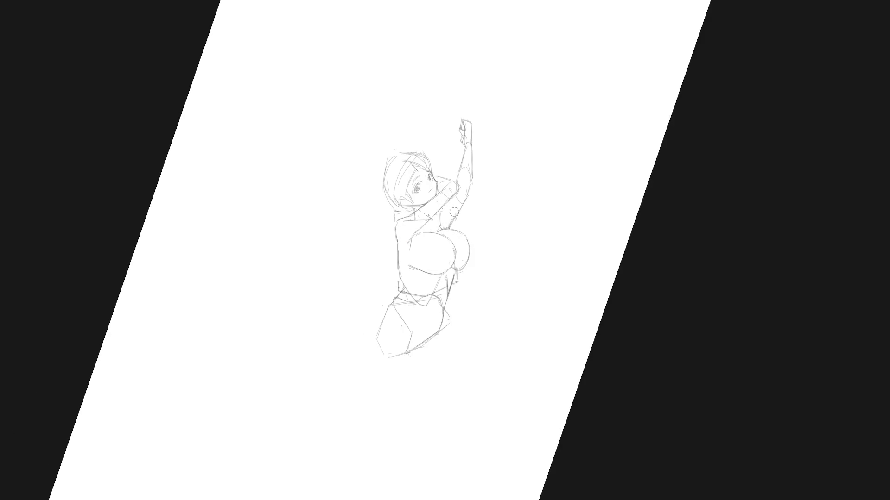
pyautogui.moveTo(450, 221); pyautogui.dragTo(455, 230)
pyautogui.press('5')
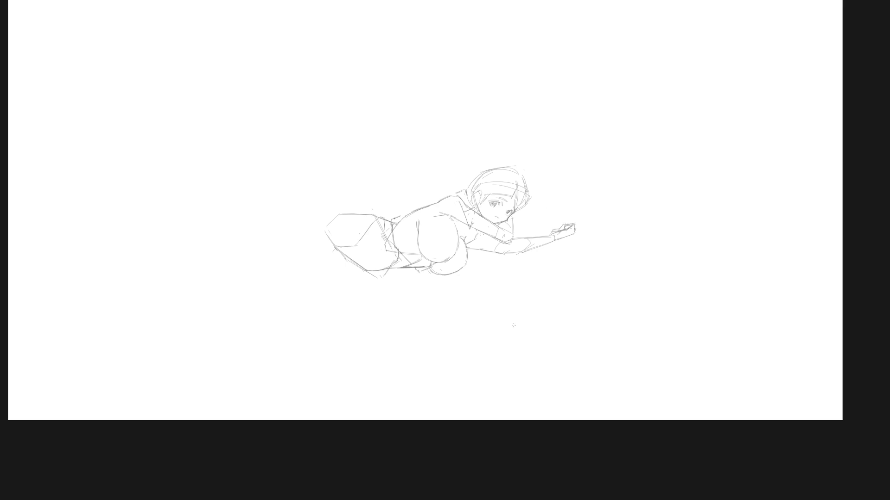
pyautogui.moveTo(499, 255); pyautogui.dragTo(519, 251)
# - Exit full screen, zoom in, and try rotating layer 01 before cancelling back to the brush
pyautogui.press('f')
pyautogui.scroll(-3, 578, 338)
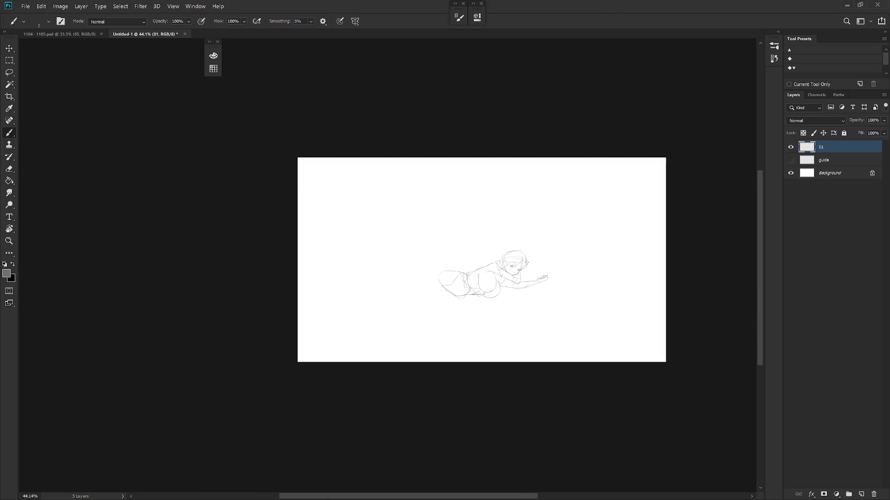
pyautogui.scroll(2, 522, 307)
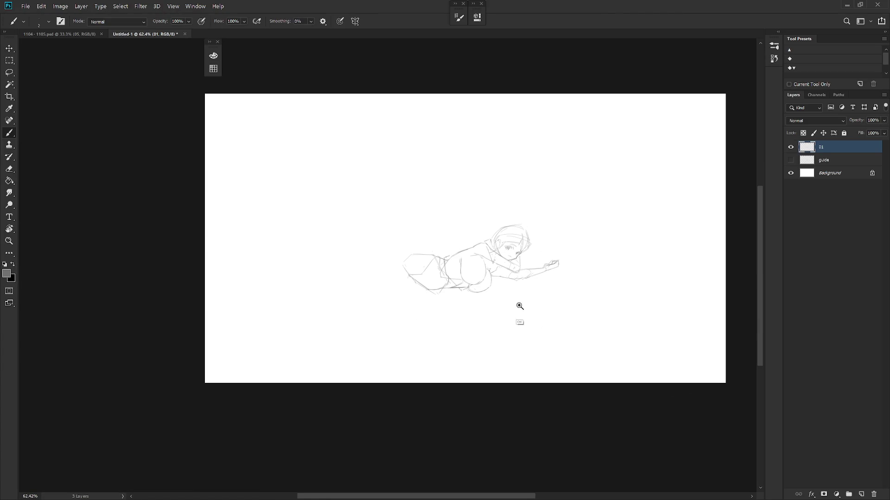
pyautogui.scroll(2, 520, 306)
pyautogui.hotkey('ctrl', 't')
pyautogui.moveTo(464, 241)
pyautogui.mouseDown()
pyautogui.moveTo(536, 254)
pyautogui.moveTo(539, 266)
pyautogui.mouseUp()
pyautogui.moveTo(327, 311)
pyautogui.mouseDown()
pyautogui.moveTo(320, 281)
pyautogui.moveTo(308, 311)
pyautogui.mouseUp()
pyautogui.press('b')
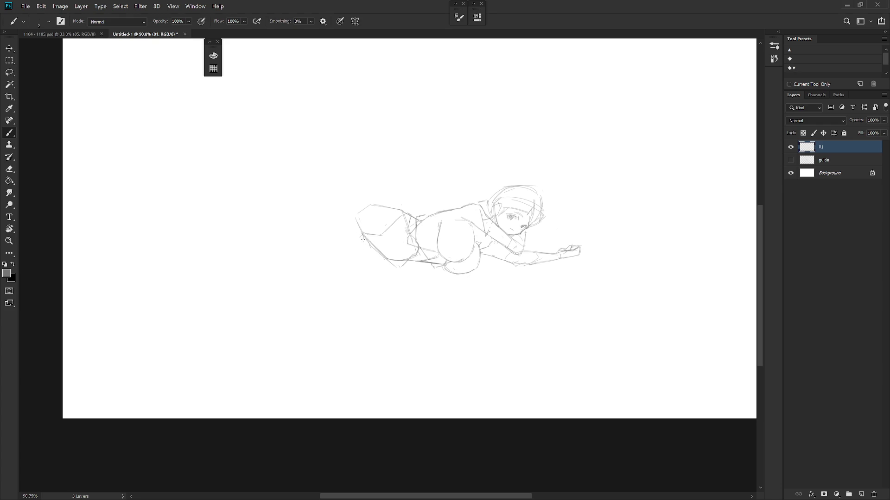
# - Draw an arc at the sketch's left edge, a line above the hip and a short side stroke
pyautogui.moveTo(345, 212); pyautogui.dragTo(367, 189)
pyautogui.moveTo(369, 191)
pyautogui.mouseDown()
pyautogui.moveTo(402, 211)
pyautogui.moveTo(354, 203)
pyautogui.moveTo(367, 191)
pyautogui.mouseUp()
pyautogui.press('e')
pyautogui.press('b')
pyautogui.moveTo(361, 235); pyautogui.dragTo(346, 246)
pyautogui.hotkey('ctrl', 'z')
pyautogui.moveTo(361, 235); pyautogui.dragTo(342, 252)
# - Sketch the leg's bottom line, a rising line, a long left curve and a lower-left stroke
pyautogui.moveTo(350, 298); pyautogui.dragTo(371, 292)
pyautogui.moveTo(380, 257); pyautogui.dragTo(370, 292)
pyautogui.moveTo(332, 204)
pyautogui.mouseDown()
pyautogui.moveTo(305, 271)
pyautogui.moveTo(327, 283)
pyautogui.mouseUp()
pyautogui.moveTo(367, 244); pyautogui.dragTo(335, 278)
pyautogui.hotkey('ctrl', 'z')
pyautogui.moveTo(366, 239); pyautogui.dragTo(329, 279)
# - Erase the long left back curve and redraw it longer and darker
pyautogui.press('e')
pyautogui.moveTo(336, 197); pyautogui.dragTo(304, 271)
pyautogui.press('b')
pyautogui.moveTo(345, 197); pyautogui.dragTo(322, 255)
pyautogui.moveTo(333, 214)
pyautogui.mouseDown()
pyautogui.moveTo(310, 280)
pyautogui.moveTo(348, 262)
pyautogui.mouseUp()
pyautogui.hotkey('ctrl', 'z')
pyautogui.press('e')
pyautogui.press('b')
# - Sketch strokes across the lower leg, the foot and the thigh's upper-left outline, checking at -75°
pyautogui.moveTo(348, 262); pyautogui.dragTo(376, 272)
pyautogui.moveTo(346, 295)
pyautogui.mouseDown()
pyautogui.moveTo(354, 304)
pyautogui.moveTo(369, 280)
pyautogui.moveTo(335, 298)
pyautogui.moveTo(347, 307)
pyautogui.moveTo(361, 301)
pyautogui.moveTo(340, 302)
pyautogui.mouseUp()
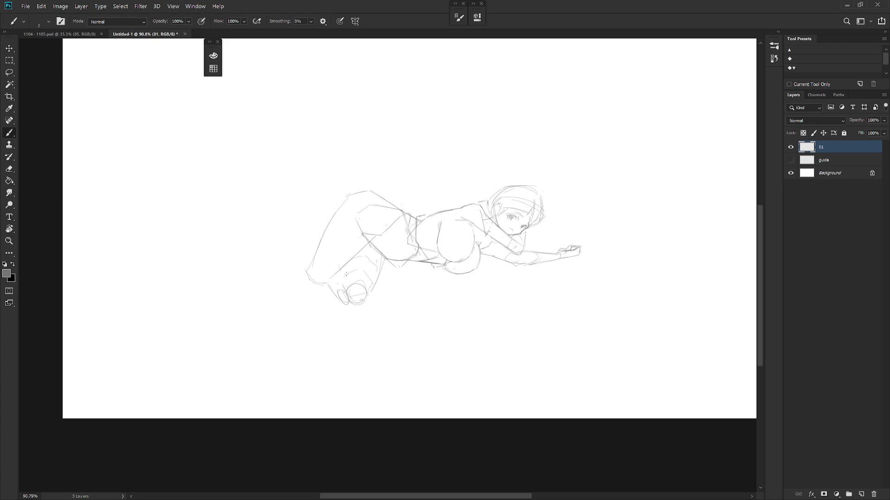
pyautogui.moveTo(352, 194); pyautogui.dragTo(324, 237)
pyautogui.press('r')
pyautogui.moveTo(394, 388); pyautogui.dragTo(532, 338)
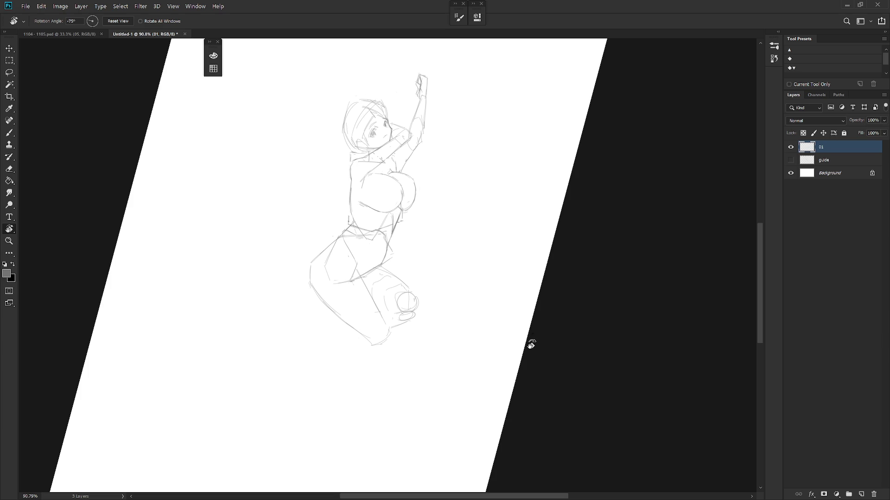
pyautogui.press('Escape')
pyautogui.press('b')
# - Erase the top-left leg stroke and part of the left contour
pyautogui.press('e')
pyautogui.moveTo(367, 191)
pyautogui.mouseDown()
pyautogui.moveTo(354, 193)
pyautogui.moveTo(386, 202)
pyautogui.moveTo(352, 201)
pyautogui.moveTo(336, 213)
pyautogui.moveTo(318, 267)
pyautogui.mouseUp()
pyautogui.press('b')
pyautogui.press('e')
pyautogui.press('b')
pyautogui.press('e')
pyautogui.moveTo(327, 227); pyautogui.dragTo(314, 273)
pyautogui.press('b')
# - Redraw the figure's left contour, erasing and undoing attempts at the upper-left outline
pyautogui.moveTo(333, 216); pyautogui.dragTo(314, 266)
pyautogui.press('e')
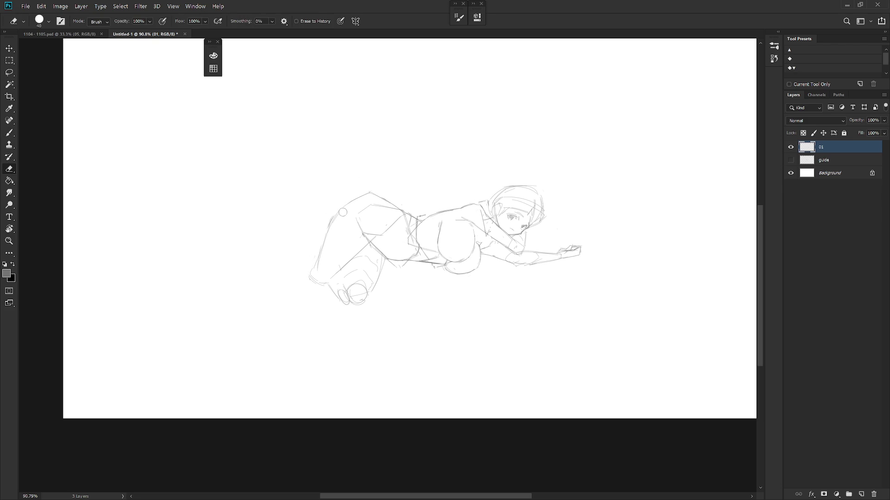
pyautogui.moveTo(337, 212); pyautogui.dragTo(321, 242)
pyautogui.press('b')
pyautogui.hotkey('ctrl', 'z')
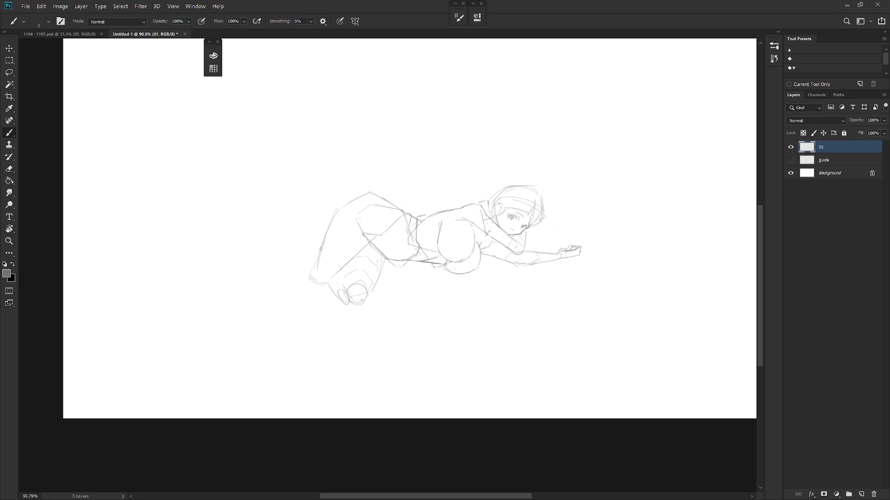
pyautogui.moveTo(354, 199)
pyautogui.mouseDown()
pyautogui.moveTo(337, 210)
pyautogui.moveTo(344, 227)
pyautogui.moveTo(378, 196)
pyautogui.mouseUp()
pyautogui.hotkey('ctrl', 'z')
pyautogui.hotkey('ctrl', 'z')
# - Add short strokes on the upper leg and a faint lower-leg edge line, checking rotated views
pyautogui.moveTo(452, 185); pyautogui.dragTo(469, 217)
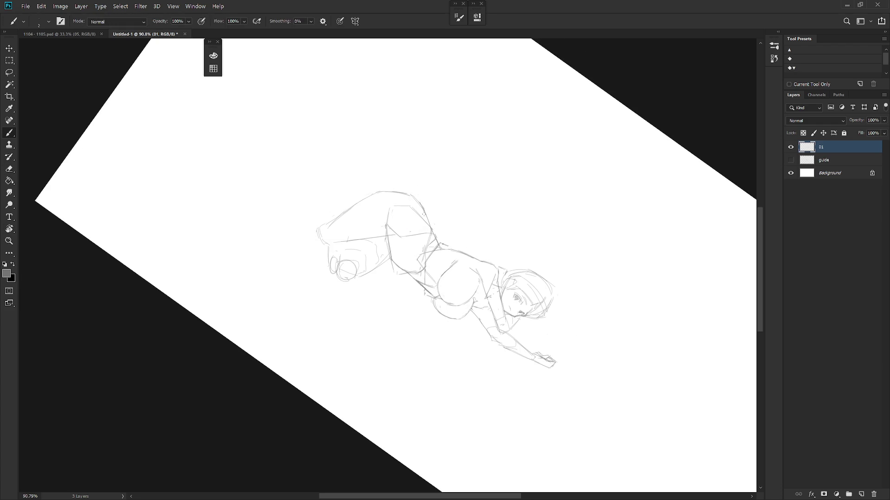
pyautogui.press('Escape')
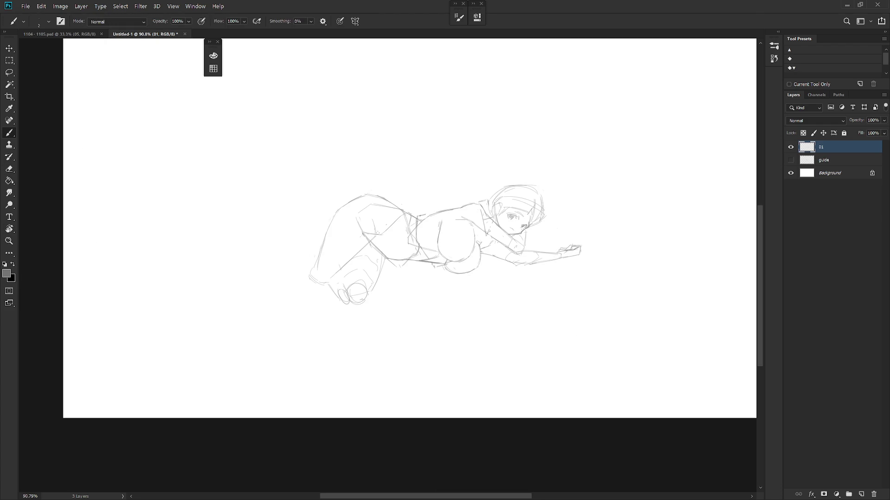
pyautogui.moveTo(376, 231); pyautogui.dragTo(372, 235)
pyautogui.moveTo(376, 217); pyautogui.dragTo(377, 233)
pyautogui.moveTo(381, 254); pyautogui.dragTo(381, 267)
pyautogui.press('e')
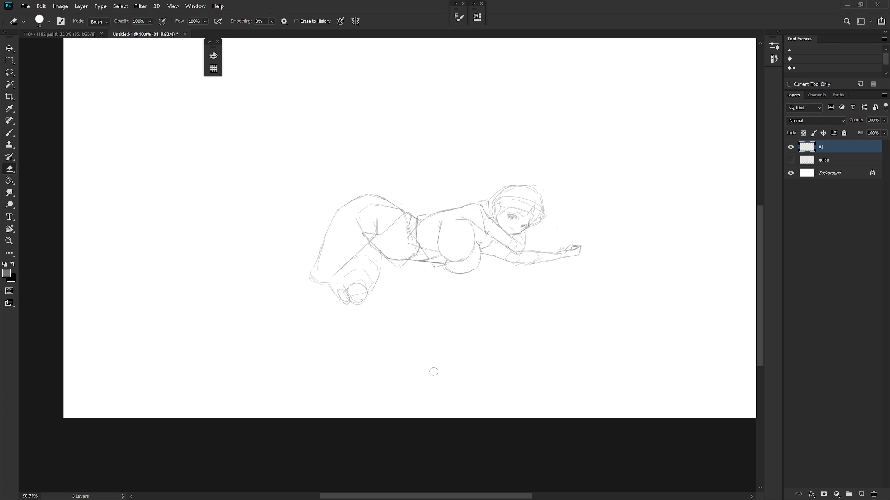
pyautogui.press('r')
pyautogui.moveTo(431, 372); pyautogui.dragTo(514, 260)
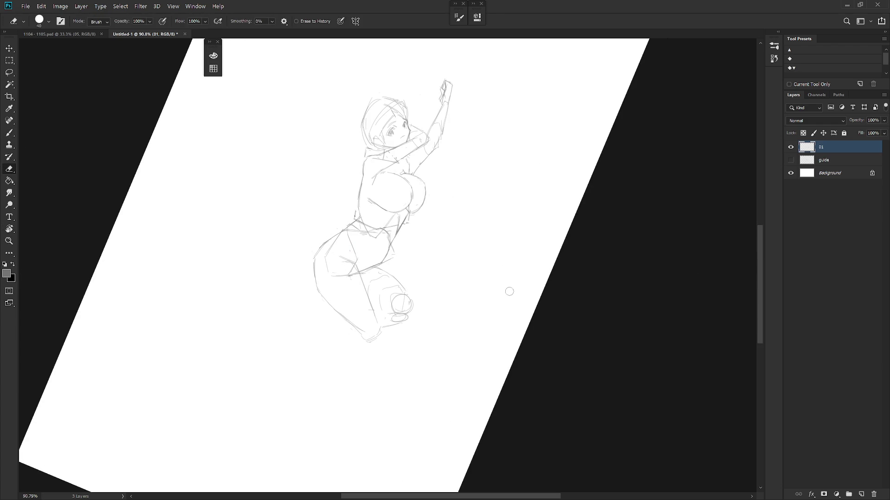
pyautogui.hotkey('r', 'Escape')
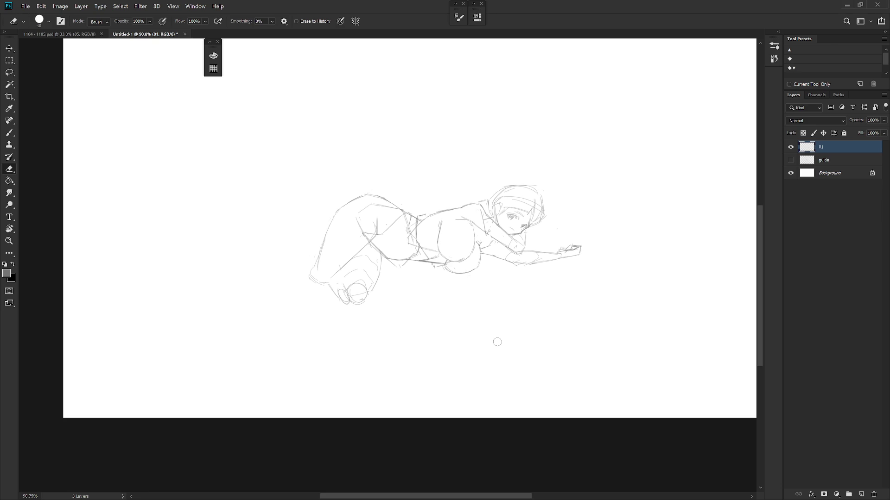
# - Add a short stroke near the knee and sketch the toe of the foot
pyautogui.press('b')
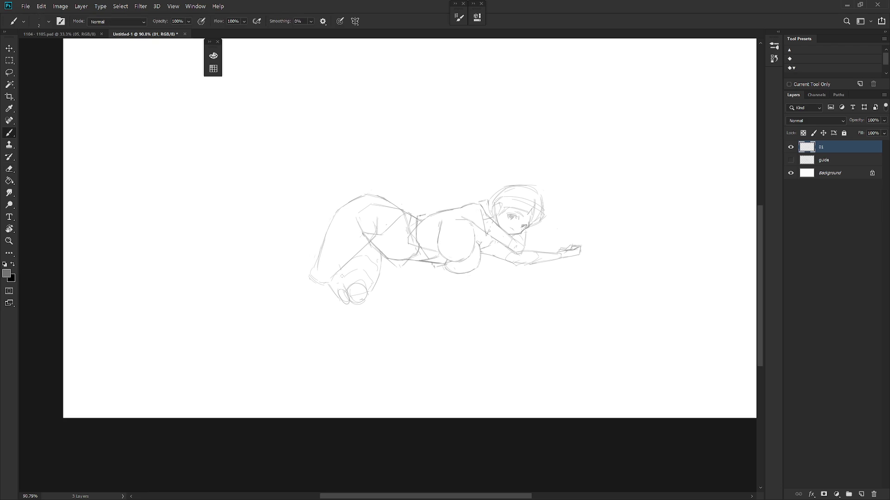
pyautogui.moveTo(337, 274); pyautogui.dragTo(345, 281)
pyautogui.moveTo(335, 294)
pyautogui.mouseDown()
pyautogui.moveTo(356, 304)
pyautogui.moveTo(365, 284)
pyautogui.moveTo(370, 296)
pyautogui.moveTo(380, 267)
pyautogui.moveTo(368, 299)
pyautogui.moveTo(379, 269)
pyautogui.mouseUp()
pyautogui.press('e')
pyautogui.press('b')
# - Rotate the view to -105° and lasso the area right of the lower leg to remove it
pyautogui.press('r')
pyautogui.moveTo(329, 385)
pyautogui.mouseDown()
pyautogui.moveTo(532, 218)
pyautogui.moveTo(536, 230)
pyautogui.mouseUp()
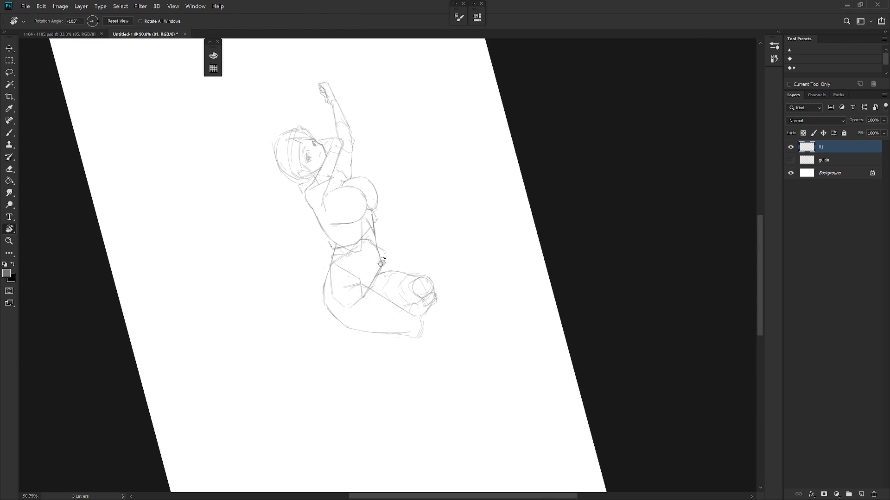
pyautogui.press('l')
pyautogui.moveTo(384, 268)
pyautogui.mouseDown()
pyautogui.moveTo(390, 302)
pyautogui.moveTo(422, 317)
pyautogui.moveTo(448, 255)
pyautogui.mouseUp()
pyautogui.hotkey('ctrl', 'd')
# - Deselect, reset the view, and rotate it to check the figure upright and horizontal
pyautogui.press('r')
pyautogui.press('Escape')
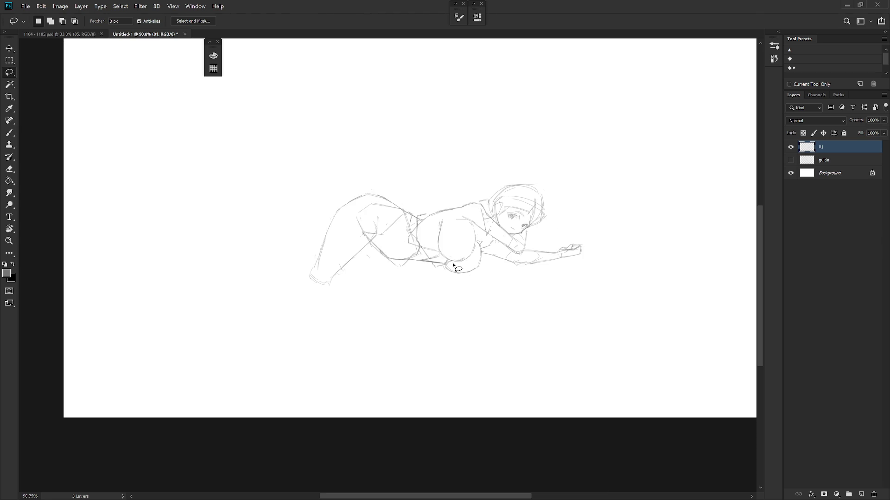
pyautogui.press('b')
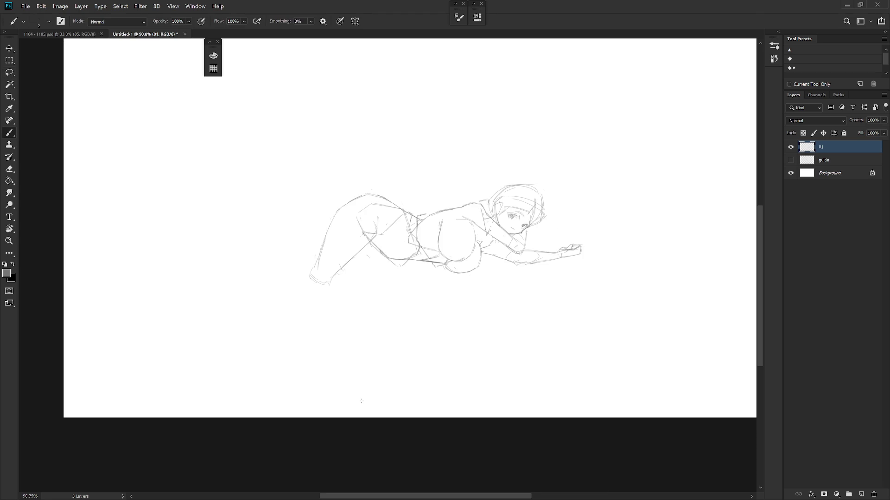
pyautogui.press('r')
pyautogui.moveTo(366, 398)
pyautogui.mouseDown()
pyautogui.moveTo(363, 377)
pyautogui.moveTo(532, 294)
pyautogui.mouseUp()
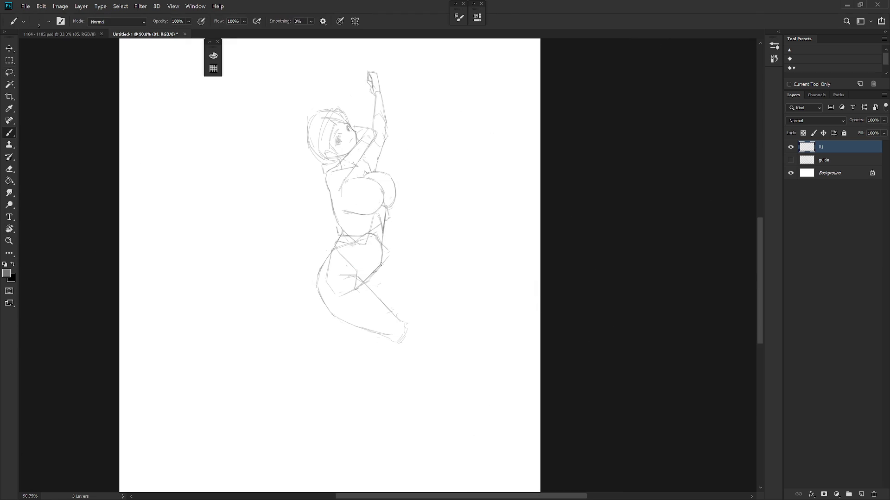
pyautogui.press('r')
pyautogui.moveTo(397, 253); pyautogui.dragTo(411, 262)
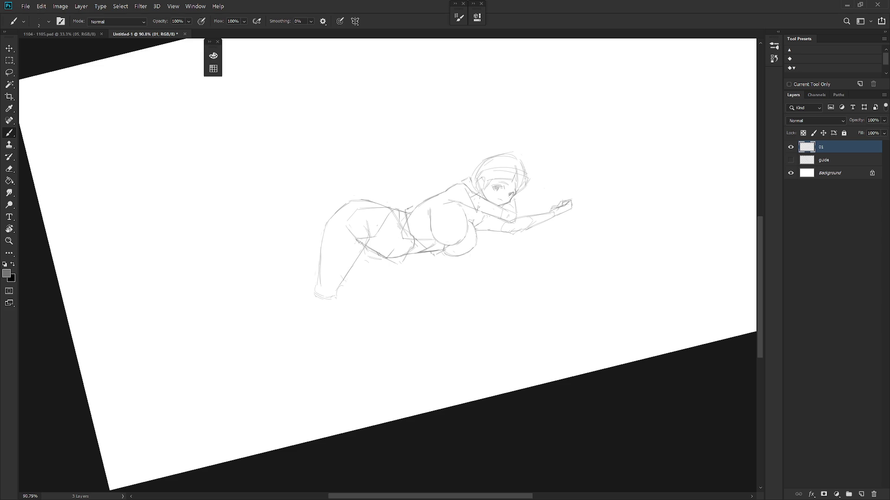
# - Try a new thigh line and foot curve, undo it, and clear the lassoed thigh area
pyautogui.moveTo(355, 263); pyautogui.dragTo(340, 297)
pyautogui.moveTo(341, 289)
pyautogui.mouseDown()
pyautogui.moveTo(336, 297)
pyautogui.moveTo(356, 306)
pyautogui.moveTo(392, 262)
pyautogui.moveTo(356, 298)
pyautogui.moveTo(373, 269)
pyautogui.moveTo(333, 282)
pyautogui.moveTo(373, 245)
pyautogui.mouseUp()
pyautogui.hotkey('ctrl', 'z')
pyautogui.press('l')
pyautogui.press('Delete')
pyautogui.hotkey('ctrl', 'd')
pyautogui.press('r')
pyautogui.moveTo(334, 333); pyautogui.dragTo(482, 301)
pyautogui.press('Escape')
# - Erase the old back and thigh outline, then redraw the thigh's top and rounded contour
pyautogui.press('e')
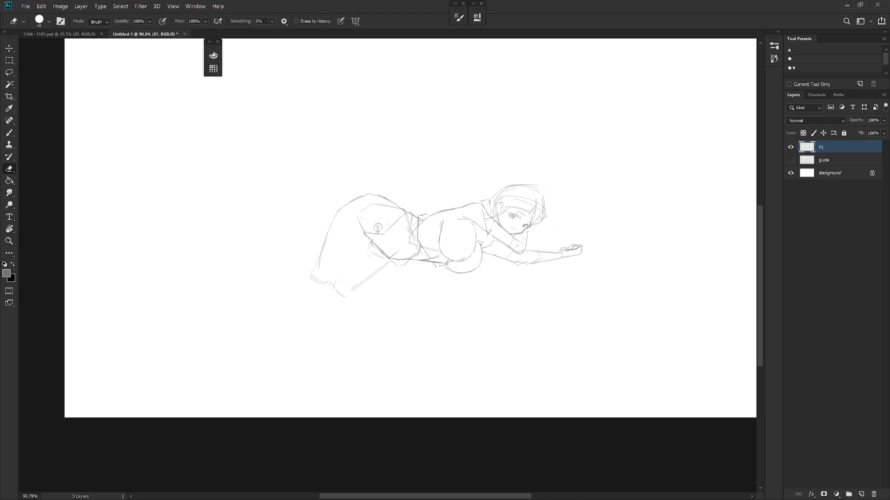
pyautogui.moveTo(341, 210); pyautogui.dragTo(315, 277)
pyautogui.press('b')
pyautogui.moveTo(360, 214); pyautogui.dragTo(402, 210)
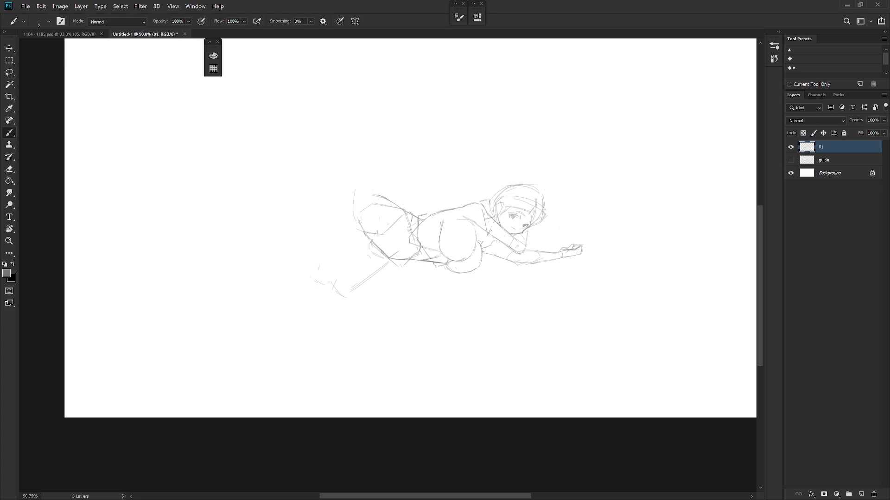
pyautogui.moveTo(367, 190)
pyautogui.mouseDown()
pyautogui.moveTo(348, 207)
pyautogui.moveTo(371, 256)
pyautogui.moveTo(390, 259)
pyautogui.mouseUp()
# - Erase and lasso-cut the faint stray marks below the leg
pyautogui.press('e')
pyautogui.moveTo(322, 260)
pyautogui.mouseDown()
pyautogui.moveTo(306, 278)
pyautogui.moveTo(324, 279)
pyautogui.mouseUp()
pyautogui.press('b')
pyautogui.press('l')
pyautogui.moveTo(388, 261)
pyautogui.mouseDown()
pyautogui.moveTo(378, 263)
pyautogui.moveTo(341, 318)
pyautogui.mouseUp()
pyautogui.hotkey('ctrl', 'x')
pyautogui.press('b')
# - Sketch the curve below the hip, diagonal leg strokes and the top curve of the thigh
pyautogui.moveTo(353, 229)
pyautogui.mouseDown()
pyautogui.moveTo(320, 236)
pyautogui.moveTo(313, 253)
pyautogui.moveTo(384, 261)
pyautogui.mouseUp()
pyautogui.moveTo(356, 197); pyautogui.dragTo(315, 274)
pyautogui.moveTo(369, 243); pyautogui.dragTo(342, 278)
pyautogui.hotkey('ctrl', 'z')
pyautogui.moveTo(376, 232); pyautogui.dragTo(331, 277)
pyautogui.hotkey('ctrl', 'z')
pyautogui.moveTo(369, 240); pyautogui.dragTo(333, 277)
pyautogui.moveTo(338, 221); pyautogui.dragTo(321, 274)
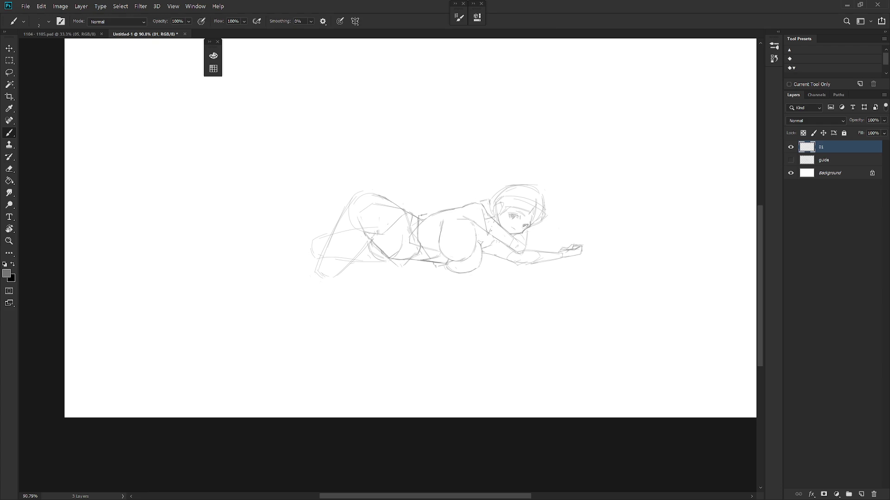
pyautogui.moveTo(362, 190); pyautogui.dragTo(346, 212)
pyautogui.press('e')
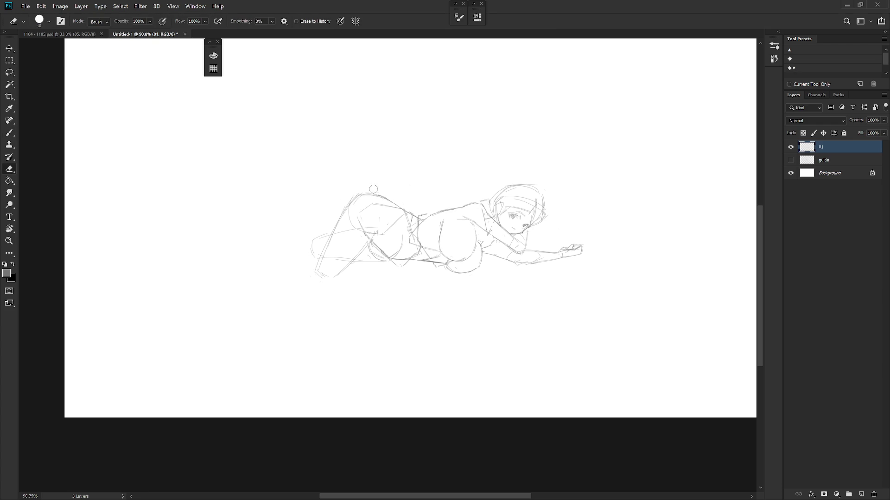
pyautogui.press('b')
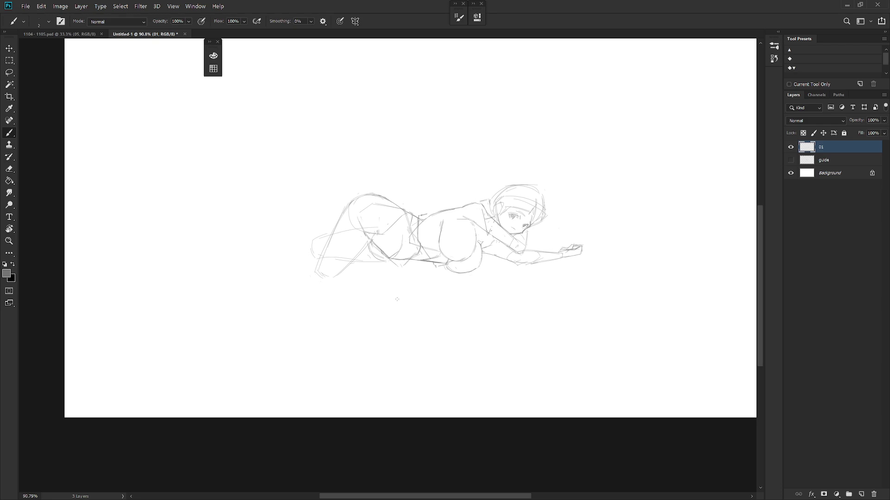
# - Sketch the lower-left foot and the leg extending to the left of the hip
pyautogui.moveTo(308, 271); pyautogui.dragTo(310, 281)
pyautogui.hotkey('ctrl', 'z')
pyautogui.press('e')
pyautogui.press('b')
pyautogui.moveTo(319, 274)
pyautogui.mouseDown()
pyautogui.moveTo(311, 276)
pyautogui.moveTo(316, 268)
pyautogui.mouseUp()
pyautogui.moveTo(306, 268)
pyautogui.mouseDown()
pyautogui.moveTo(319, 255)
pyautogui.moveTo(307, 233)
pyautogui.moveTo(322, 252)
pyautogui.moveTo(306, 259)
pyautogui.moveTo(315, 273)
pyautogui.mouseUp()
pyautogui.moveTo(294, 232)
pyautogui.mouseDown()
pyautogui.moveTo(295, 220)
pyautogui.moveTo(310, 232)
pyautogui.moveTo(276, 255)
pyautogui.mouseUp()
pyautogui.moveTo(272, 244)
pyautogui.mouseDown()
pyautogui.moveTo(260, 253)
pyautogui.moveTo(303, 260)
pyautogui.mouseUp()
pyautogui.moveTo(253, 247)
pyautogui.mouseDown()
pyautogui.moveTo(263, 237)
pyautogui.moveTo(272, 246)
pyautogui.mouseUp()
pyautogui.press('e')
pyautogui.press('b')
# - Add lower-leg, knee and hip lines, refine the foot, and darken the back contour
pyautogui.moveTo(246, 256); pyautogui.dragTo(272, 250)
pyautogui.press('e')
pyautogui.moveTo(299, 225); pyautogui.dragTo(307, 229)
pyautogui.press('e')
pyautogui.moveTo(308, 232)
pyautogui.mouseDown()
pyautogui.moveTo(325, 256)
pyautogui.moveTo(331, 233)
pyautogui.mouseUp()
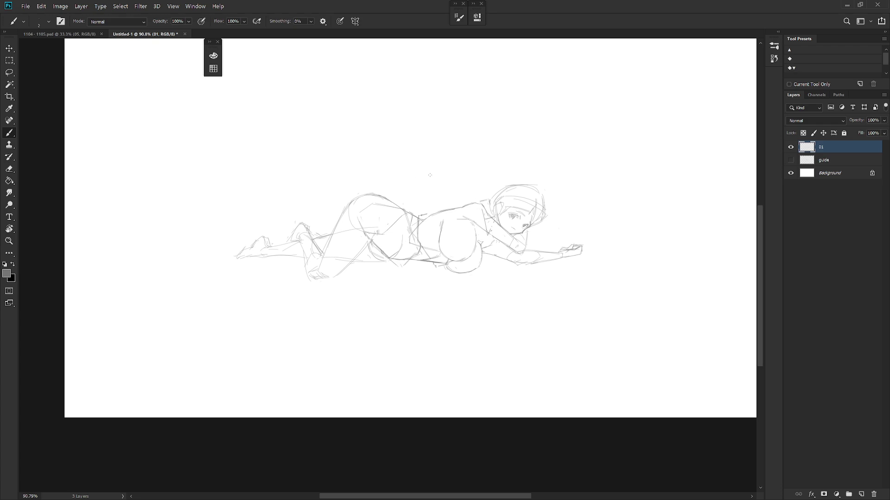
pyautogui.moveTo(310, 278)
pyautogui.mouseDown()
pyautogui.moveTo(334, 281)
pyautogui.moveTo(318, 274)
pyautogui.moveTo(320, 261)
pyautogui.moveTo(317, 276)
pyautogui.moveTo(327, 281)
pyautogui.moveTo(310, 275)
pyautogui.mouseUp()
pyautogui.moveTo(351, 200); pyautogui.dragTo(341, 219)
pyautogui.scroll(-3, 487, 315)
# - Move the whole sketch toward the canvas's upper left with the Move tool
pyautogui.press('v')
pyautogui.moveTo(460, 301); pyautogui.dragTo(359, 194)
pyautogui.press('b')
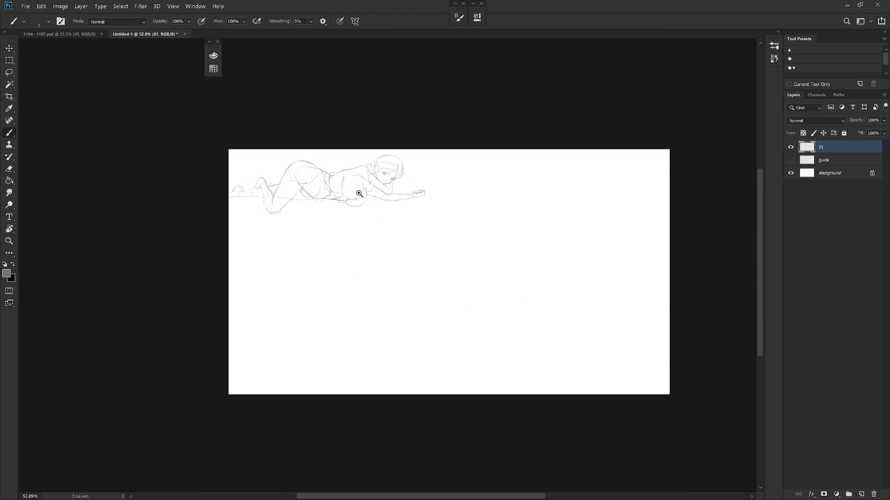
pyautogui.scroll(5, 360, 193)
pyautogui.press('e')
pyautogui.press('b')
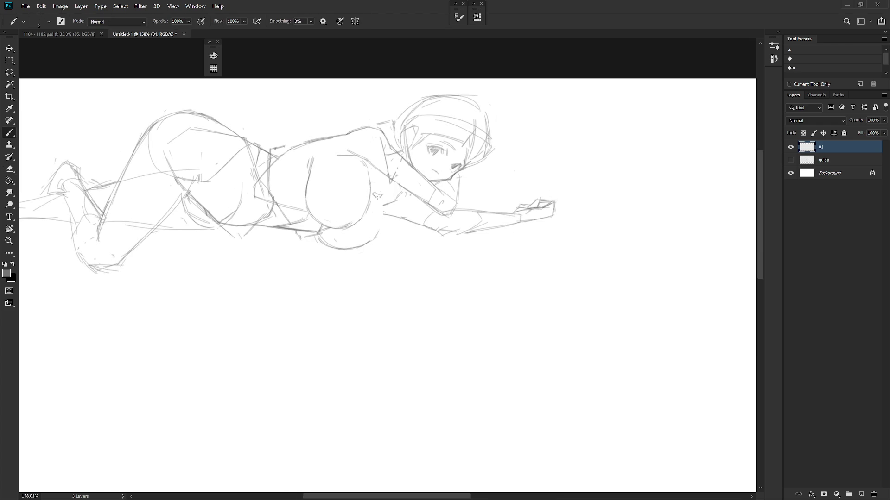
# - Redraw the girl's belly outline with fresh brush strokes
pyautogui.moveTo(383, 217)
pyautogui.mouseDown()
pyautogui.moveTo(362, 248)
pyautogui.moveTo(377, 237)
pyautogui.mouseUp()
pyautogui.press('e')
pyautogui.press('b')
pyautogui.press('e')
pyautogui.press('b')
pyautogui.press('e')
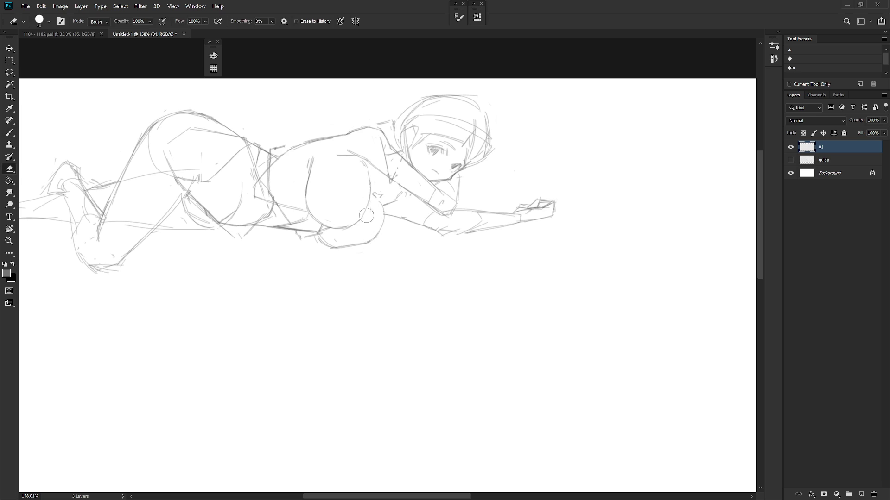
pyautogui.press('b')
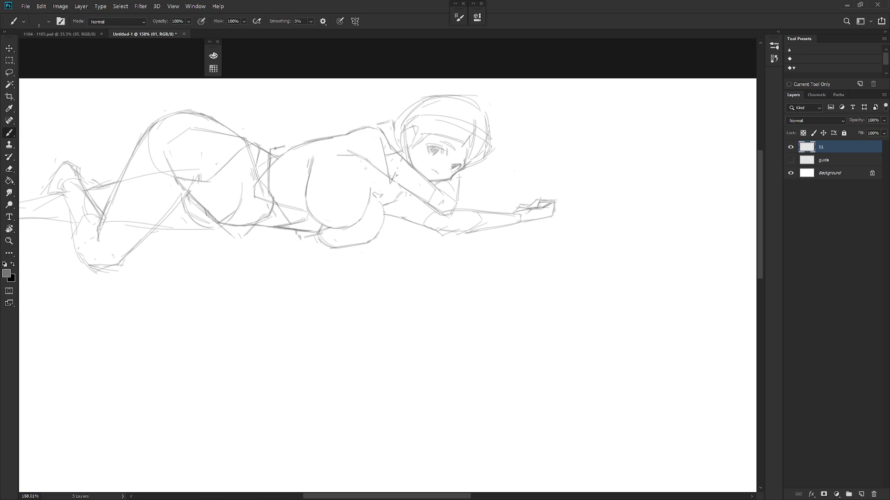
pyautogui.moveTo(311, 147); pyautogui.dragTo(309, 196)
pyautogui.moveTo(305, 162); pyautogui.dragTo(306, 178)
# - Bring the girl's face into view and switch the brush colour to black
pyautogui.scroll(3, 439, 243)
pyautogui.press('v')
pyautogui.scroll(-3, 459, 314)
pyautogui.moveTo(451, 321); pyautogui.dragTo(461, 310)
pyautogui.scroll(3, 447, 294)
pyautogui.press('b')
pyautogui.press('x')
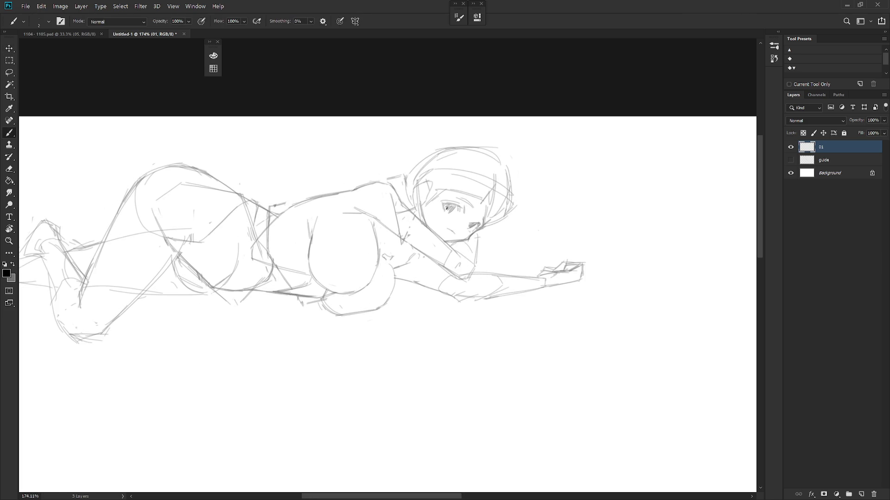
# - Redraw the girl's eye in black, compare it via undo/redo, then return to grey
pyautogui.moveTo(452, 200); pyautogui.dragTo(460, 214)
pyautogui.hotkey('ctrl', 'z')
pyautogui.hotkey('ctrl', 'shift', 'z')
pyautogui.hotkey('ctrl', 'z')
pyautogui.hotkey('ctrl', 'shift', 'z')
pyautogui.hotkey('ctrl', 'z')
pyautogui.hotkey('ctrl', 'shift', 'z')
pyautogui.press('x')
pyautogui.scroll(-5, 484, 216)
pyautogui.moveTo(536, 274); pyautogui.dragTo(453, 308)
# - Flip the canvas horizontally and bring the girl's face into view
pyautogui.press('h')
pyautogui.moveTo(576, 329); pyautogui.dragTo(457, 232)
pyautogui.scroll(3, 457, 231)
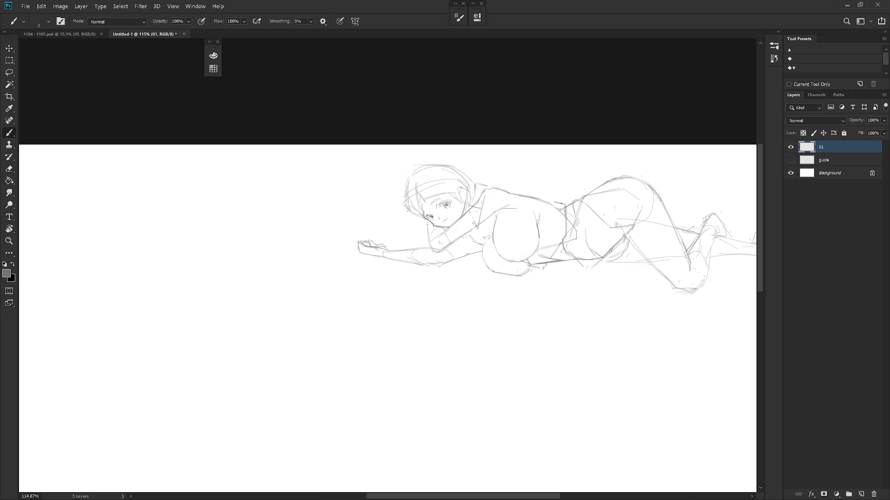
pyautogui.moveTo(410, 232)
pyautogui.mouseDown()
pyautogui.moveTo(407, 213)
pyautogui.moveTo(407, 245)
pyautogui.mouseUp()
pyautogui.hotkey('ctrl', 'z')
# - Add small forehead marks and erase then redraw the hair lines beside the face
pyautogui.press('e')
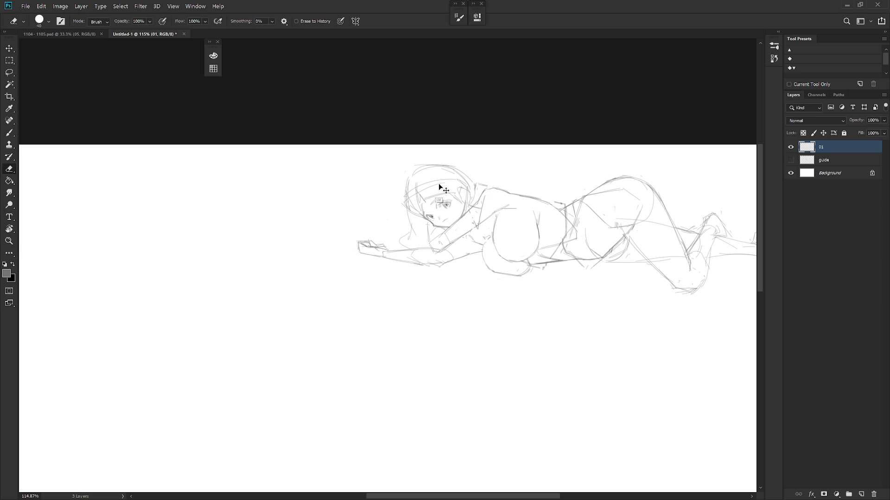
pyautogui.press('b')
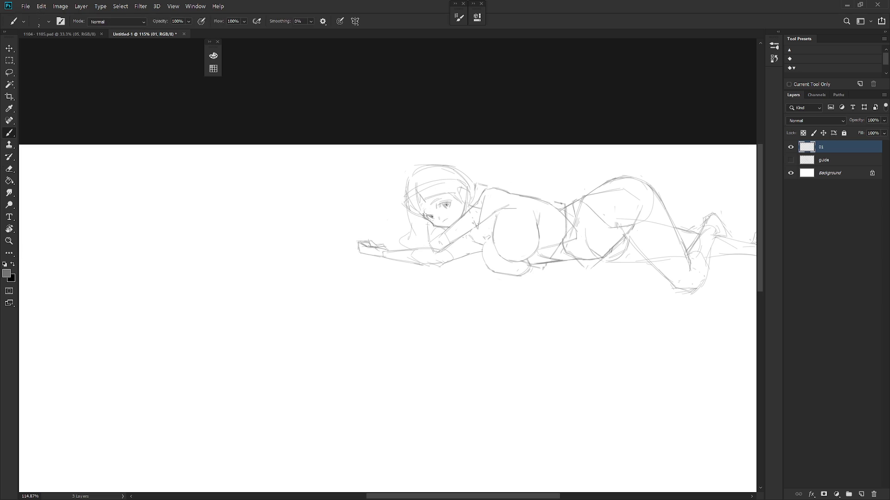
pyautogui.press('e')
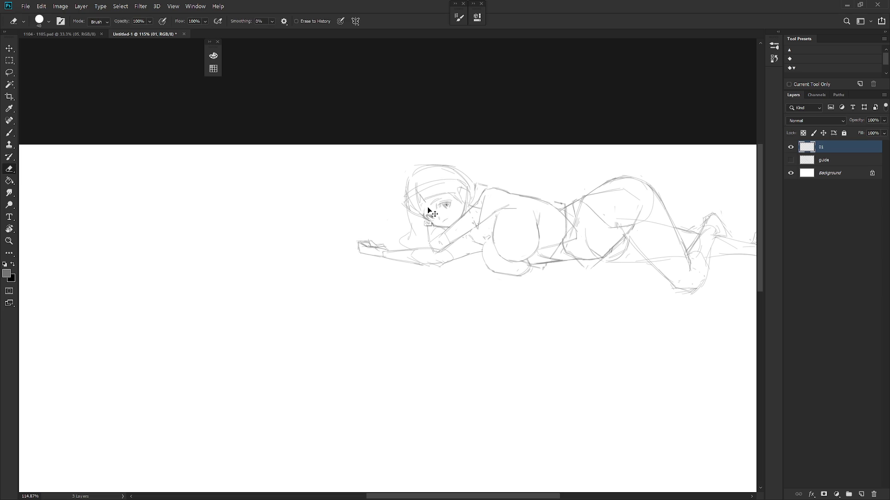
pyautogui.press('b')
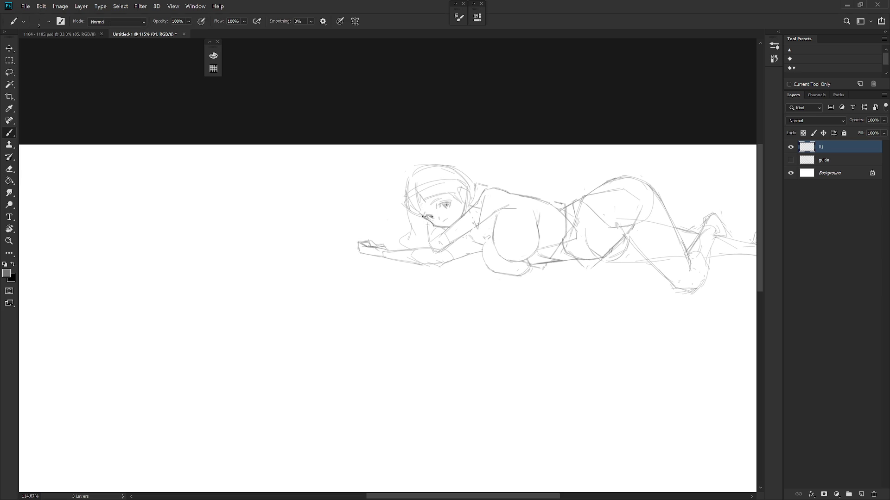
pyautogui.press('e')
pyautogui.press('b')
pyautogui.moveTo(437, 192); pyautogui.dragTo(440, 195)
pyautogui.press('e')
pyautogui.moveTo(409, 201); pyautogui.dragTo(410, 214)
pyautogui.moveTo(412, 183); pyautogui.dragTo(420, 241)
# - Add a faint stroke near the hair, then erase and undo hair strokes by the face
pyautogui.press('b')
pyautogui.moveTo(420, 233); pyautogui.dragTo(429, 241)
pyautogui.press('e')
pyautogui.moveTo(417, 193)
pyautogui.mouseDown()
pyautogui.moveTo(426, 210)
pyautogui.moveTo(417, 214)
pyautogui.moveTo(426, 198)
pyautogui.moveTo(456, 209)
pyautogui.mouseUp()
pyautogui.press('b')
pyautogui.hotkey('ctrl', 'z')
pyautogui.hotkey('ctrl', 'z')
pyautogui.hotkey('ctrl', 'z')
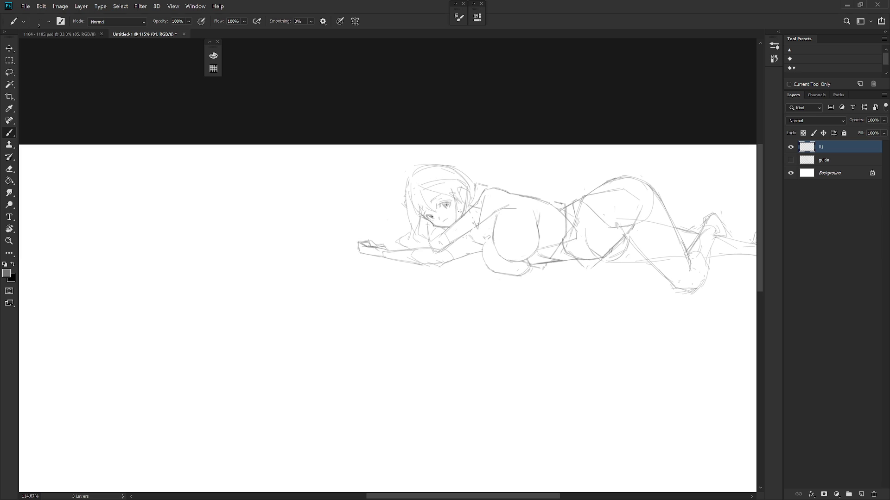
# - Mirror the sketch and erase the stray hair strokes left of the face
pyautogui.press('h')
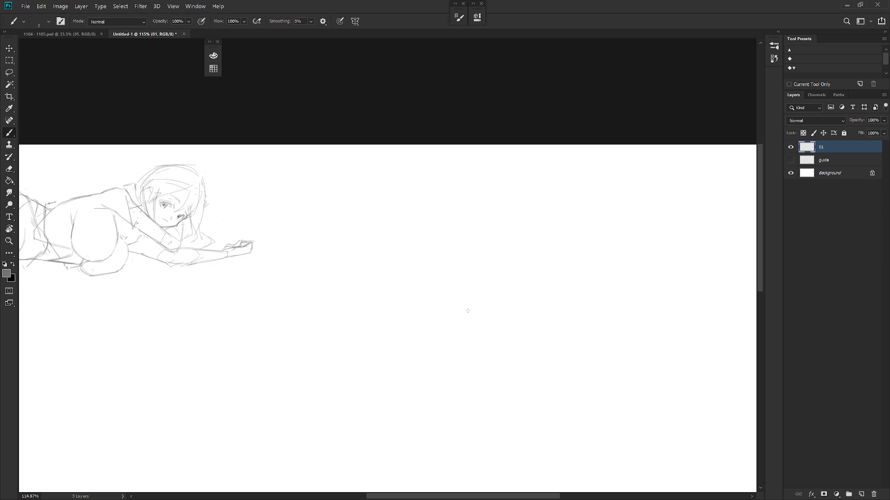
pyautogui.moveTo(378, 337); pyautogui.dragTo(576, 375)
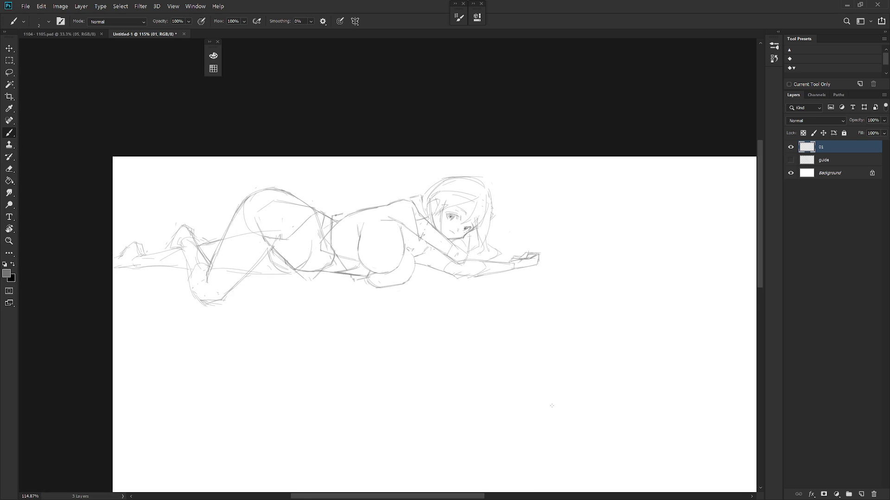
pyautogui.scroll(3, 442, 200)
pyautogui.press('e')
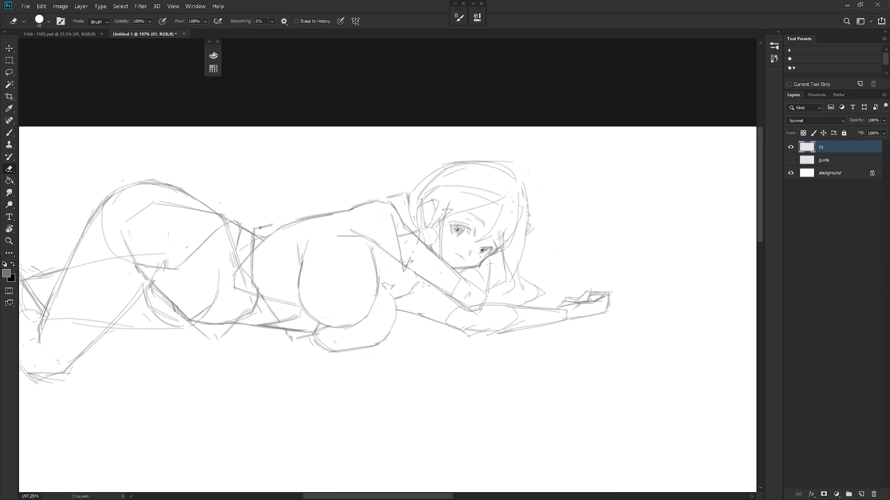
pyautogui.moveTo(424, 225)
pyautogui.mouseDown()
pyautogui.moveTo(433, 199)
pyautogui.moveTo(411, 222)
pyautogui.moveTo(407, 192)
pyautogui.moveTo(399, 213)
pyautogui.moveTo(389, 194)
pyautogui.moveTo(429, 207)
pyautogui.mouseUp()
pyautogui.press('b')
# - Redraw the outline stroke along the head's left edge
pyautogui.scroll(-5, 499, 240)
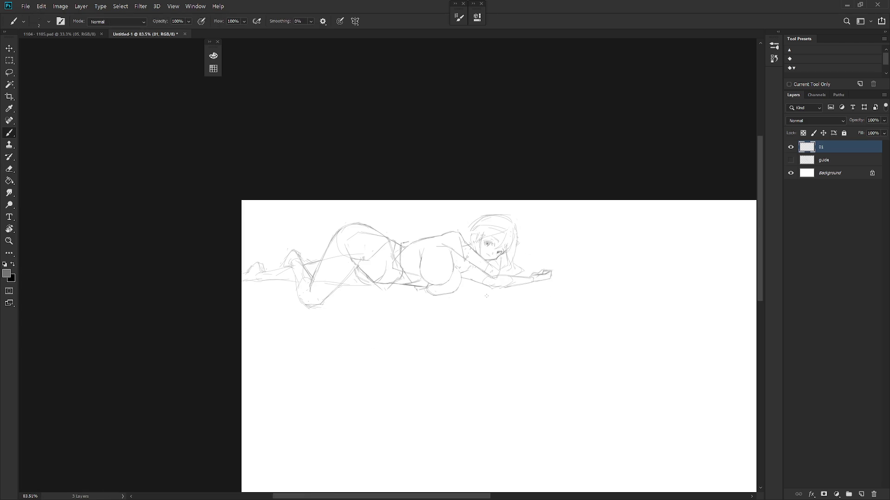
pyautogui.scroll(5, 472, 214)
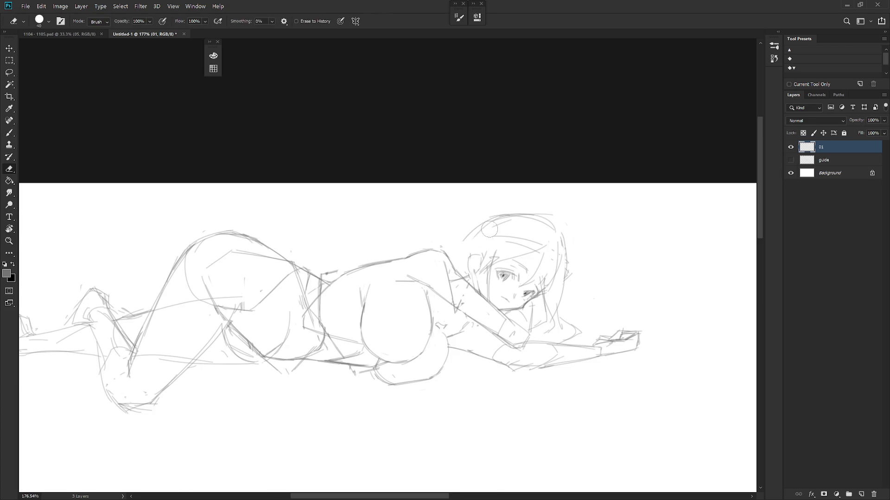
pyautogui.moveTo(463, 242); pyautogui.dragTo(460, 272)
pyautogui.hotkey('ctrl', 'z')
pyautogui.moveTo(471, 231); pyautogui.dragTo(458, 274)
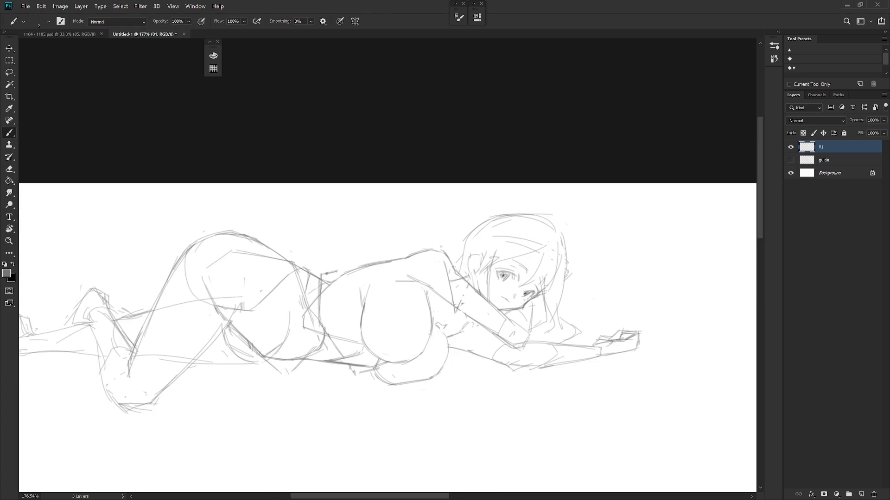
# - Erase the old hair lines over the forehead
pyautogui.press('e')
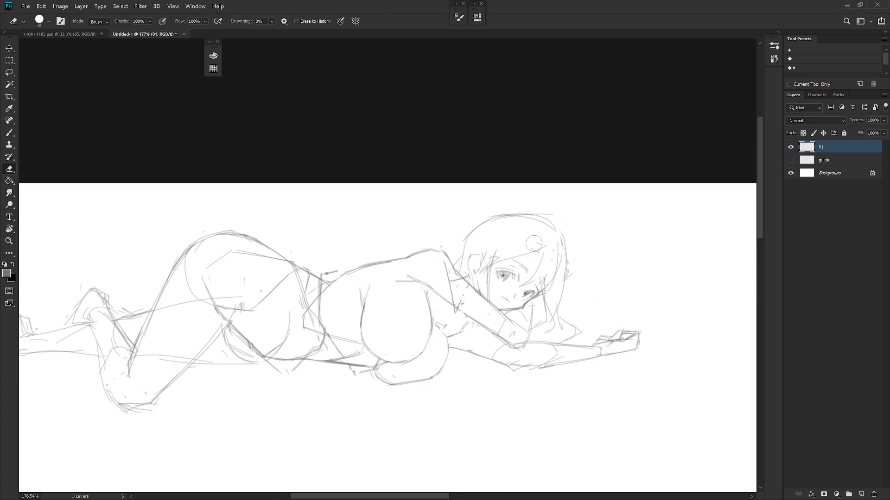
pyautogui.moveTo(487, 261)
pyautogui.mouseDown()
pyautogui.moveTo(490, 280)
pyautogui.moveTo(478, 276)
pyautogui.mouseUp()
pyautogui.press('b')
pyautogui.press('e')
pyautogui.moveTo(487, 239); pyautogui.dragTo(477, 282)
pyautogui.press('b')
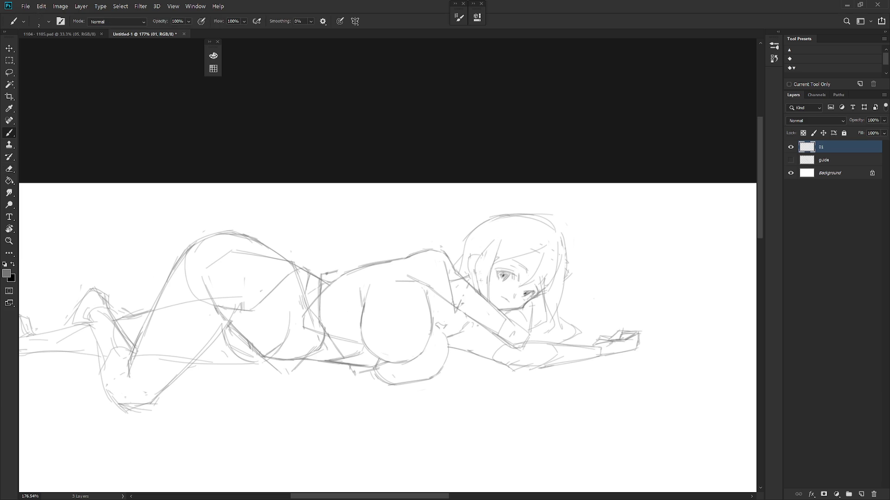
pyautogui.press('e')
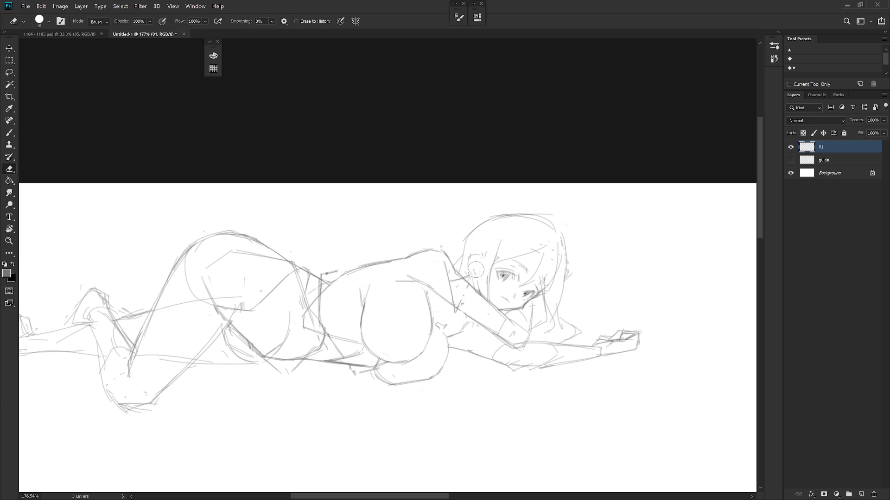
pyautogui.press('b')
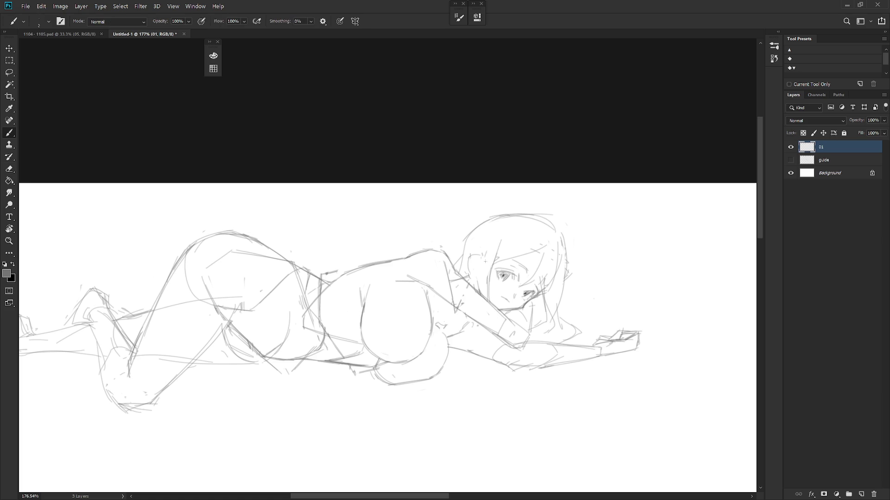
# - Draw new hair strands sweeping over the forehead and curving beside the face
pyautogui.moveTo(493, 245); pyautogui.dragTo(482, 288)
pyautogui.moveTo(477, 258); pyautogui.dragTo(496, 307)
pyautogui.hotkey('ctrl', 'z')
pyautogui.press('e')
pyautogui.moveTo(498, 241); pyautogui.dragTo(486, 271)
pyautogui.press('b')
pyautogui.moveTo(493, 231); pyautogui.dragTo(482, 268)
pyautogui.moveTo(514, 221)
pyautogui.mouseDown()
pyautogui.moveTo(489, 246)
pyautogui.moveTo(490, 236)
pyautogui.moveTo(494, 252)
pyautogui.moveTo(481, 240)
pyautogui.mouseUp()
pyautogui.moveTo(477, 245); pyautogui.dragTo(472, 256)
# - Flip the sketch back to its original facing with the whole figure in view
pyautogui.scroll(-5, 566, 372)
pyautogui.moveTo(580, 369)
pyautogui.mouseDown()
pyautogui.moveTo(491, 300)
pyautogui.moveTo(421, 306)
pyautogui.mouseUp()
pyautogui.hotkey('ctrl', 'shift', 'h')
# - Lasso the girl's head and transform-move it slightly up and to the right
pyautogui.scroll(3, 421, 306)
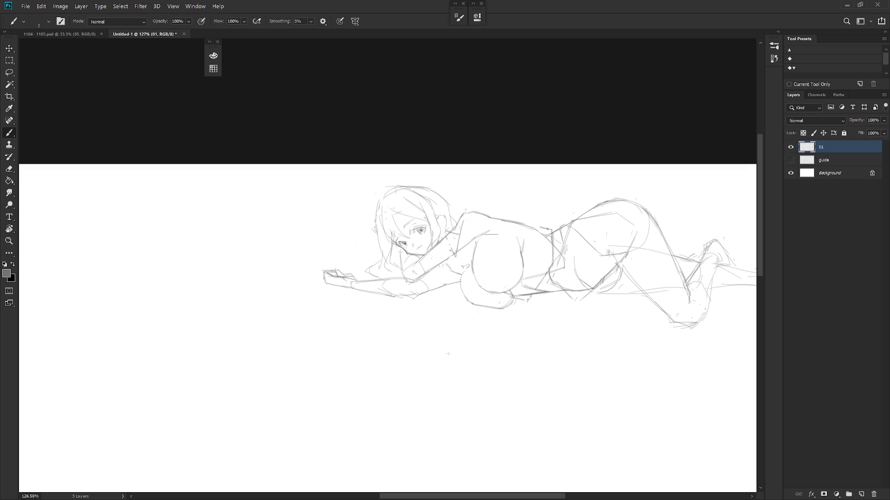
pyautogui.press('l')
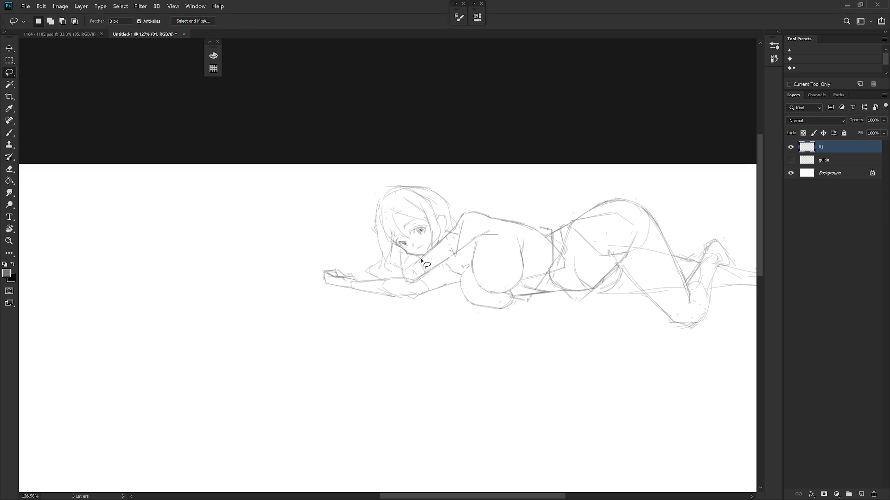
pyautogui.keyDown('ctrl'); pyautogui.click(417, 260); pyautogui.keyUp('ctrl')
pyautogui.press('Return')
pyautogui.moveTo(417, 258)
pyautogui.mouseDown()
pyautogui.moveTo(460, 223)
pyautogui.moveTo(383, 181)
pyautogui.moveTo(382, 264)
pyautogui.moveTo(397, 275)
pyautogui.moveTo(422, 252)
pyautogui.mouseUp()
pyautogui.hotkey('ctrl', 't')
pyautogui.moveTo(441, 223)
pyautogui.mouseDown()
pyautogui.moveTo(461, 212)
pyautogui.moveTo(457, 223)
pyautogui.mouseUp()
pyautogui.press('Return')
pyautogui.press('e')
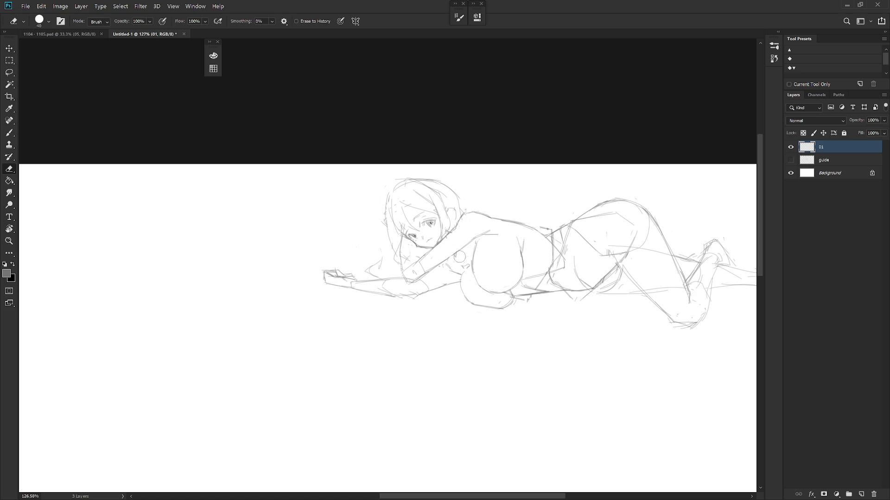
# - Sketch rough lines and faint strokes to the left of the girl's face and hair
pyautogui.press('b')
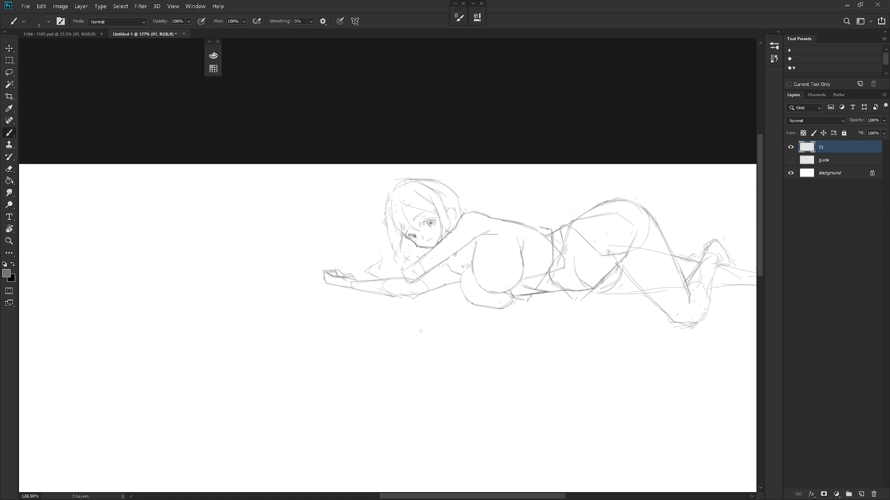
pyautogui.moveTo(471, 356)
pyautogui.mouseDown()
pyautogui.moveTo(461, 321)
pyautogui.moveTo(415, 343)
pyautogui.mouseUp()
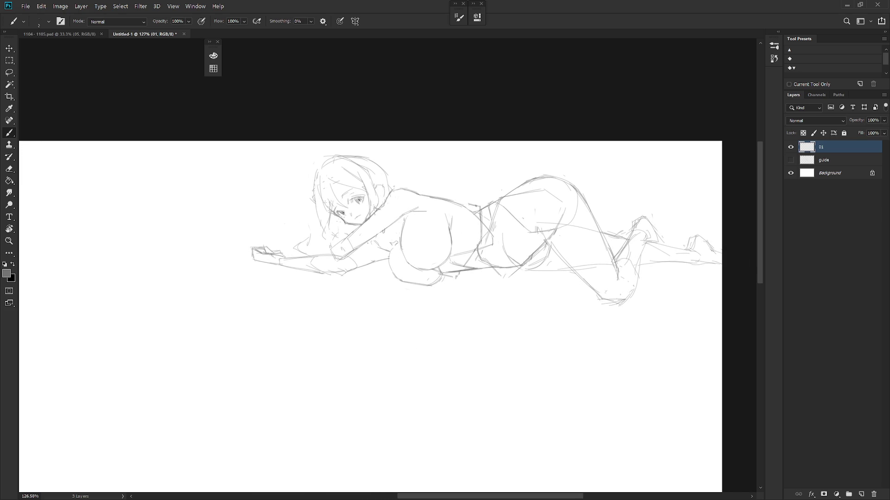
pyautogui.moveTo(322, 223)
pyautogui.mouseDown()
pyautogui.moveTo(338, 224)
pyautogui.moveTo(329, 221)
pyautogui.mouseUp()
pyautogui.moveTo(327, 246); pyautogui.dragTo(335, 259)
pyautogui.moveTo(315, 224); pyautogui.dragTo(348, 244)
pyautogui.moveTo(300, 219)
pyautogui.mouseDown()
pyautogui.moveTo(318, 224)
pyautogui.moveTo(311, 227)
pyautogui.mouseUp()
pyautogui.moveTo(293, 197)
pyautogui.mouseDown()
pyautogui.moveTo(293, 188)
pyautogui.moveTo(309, 219)
pyautogui.moveTo(317, 185)
pyautogui.mouseUp()
# - Hatch light blush strokes onto the girl's cheek
pyautogui.press('e')
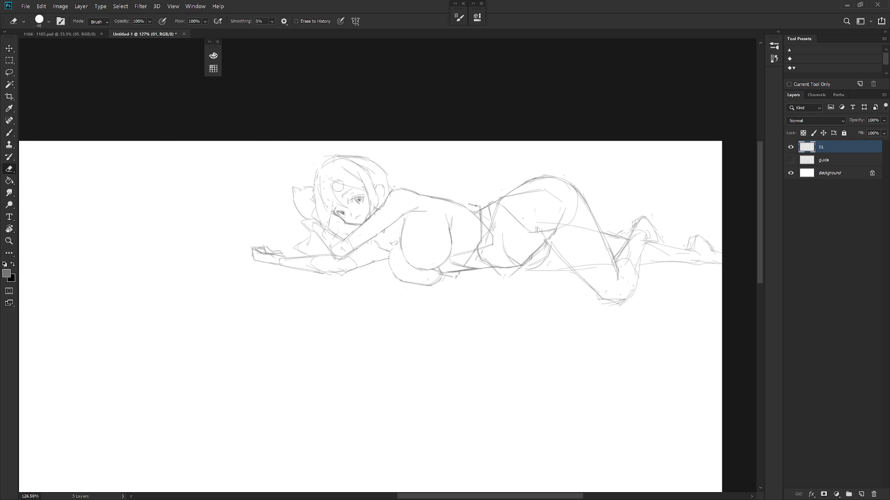
pyautogui.press('b')
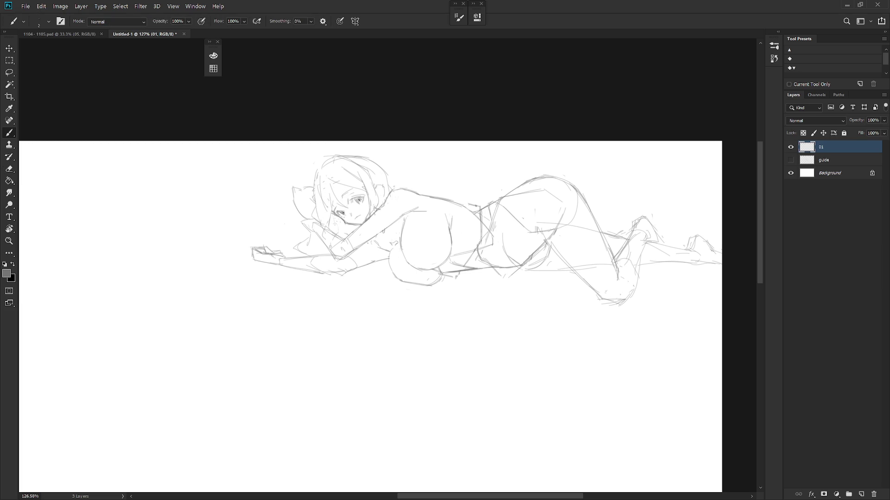
pyautogui.moveTo(336, 219); pyautogui.dragTo(341, 214)
pyautogui.scroll(-5, 469, 299)
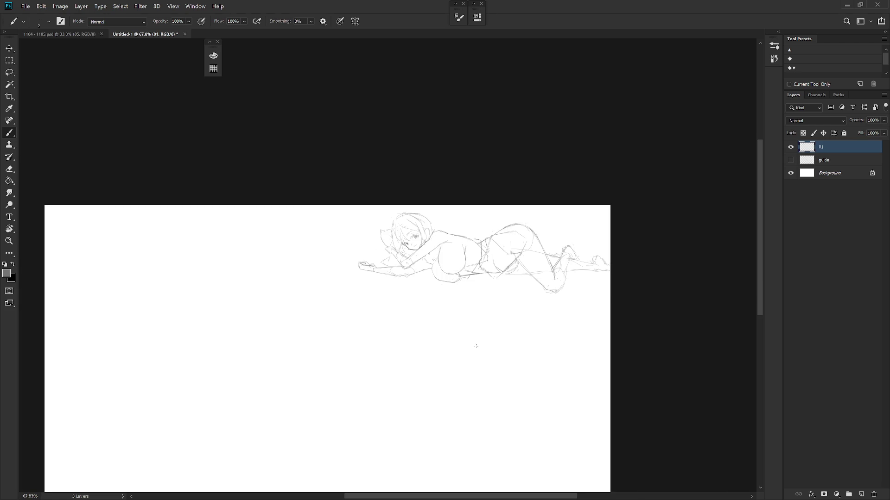
# - Outline a pillow beside the girl's head and add small marks at the collar
pyautogui.scroll(5, 394, 219)
pyautogui.press('e')
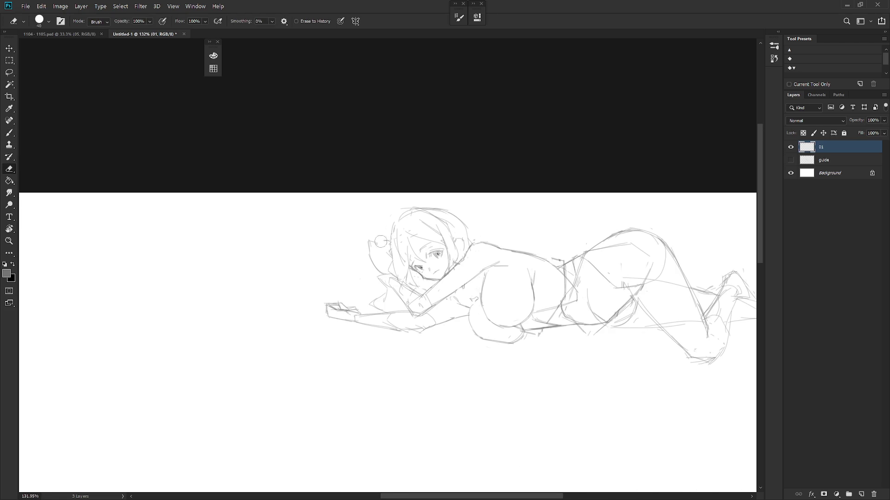
pyautogui.press('b')
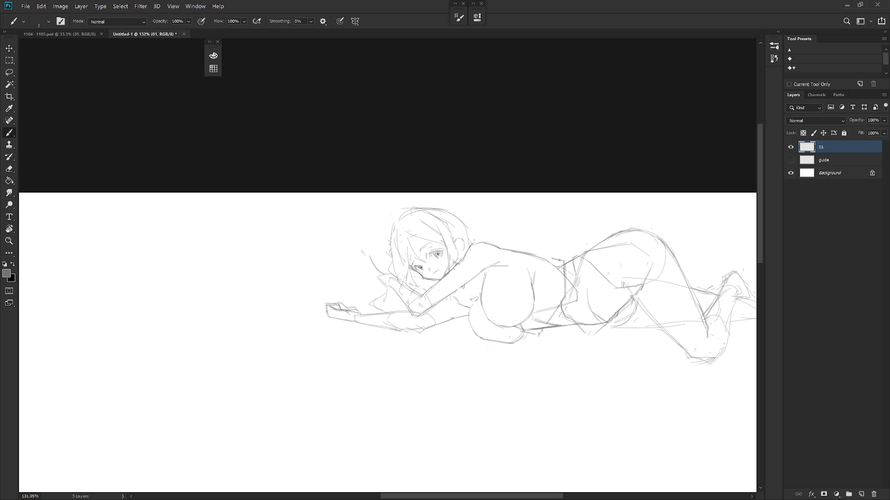
pyautogui.moveTo(366, 247); pyautogui.dragTo(388, 225)
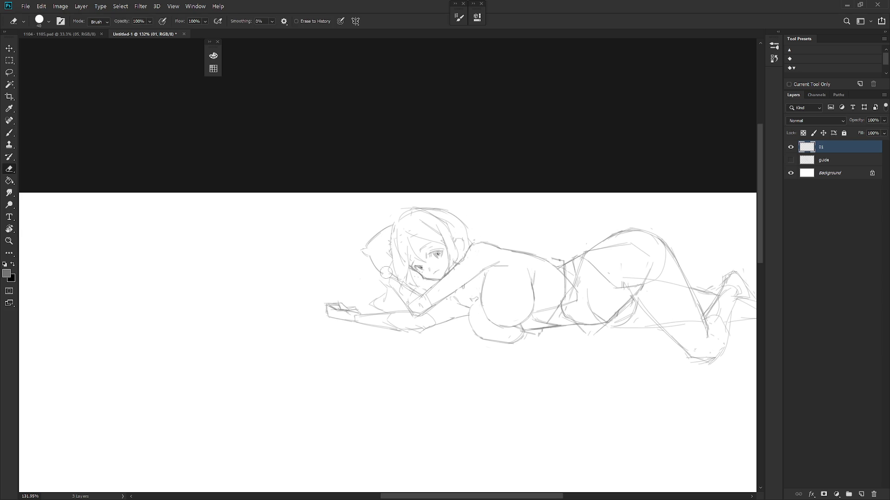
pyautogui.moveTo(382, 287); pyautogui.dragTo(392, 277)
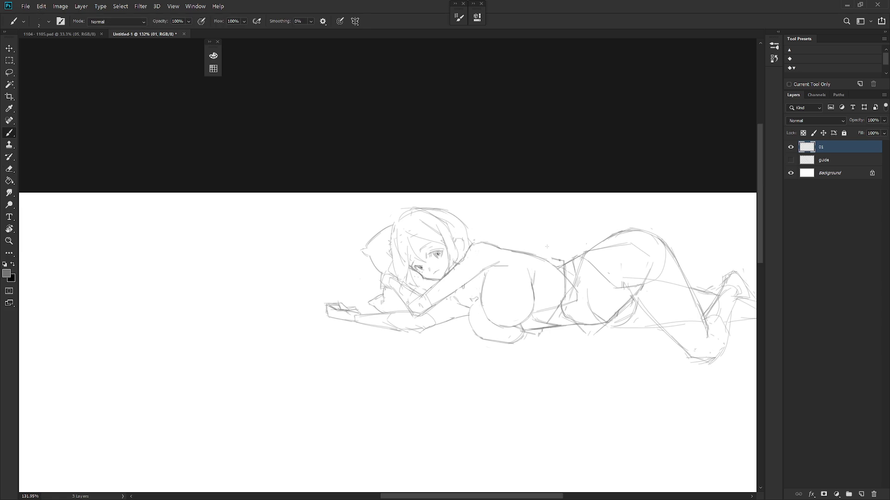
# - Add short touch-up strokes along the arm and near the hand
pyautogui.press('e')
pyautogui.press('b')
pyautogui.moveTo(447, 305); pyautogui.dragTo(442, 319)
pyautogui.press('e')
pyautogui.moveTo(414, 326); pyautogui.dragTo(424, 324)
pyautogui.press('e')
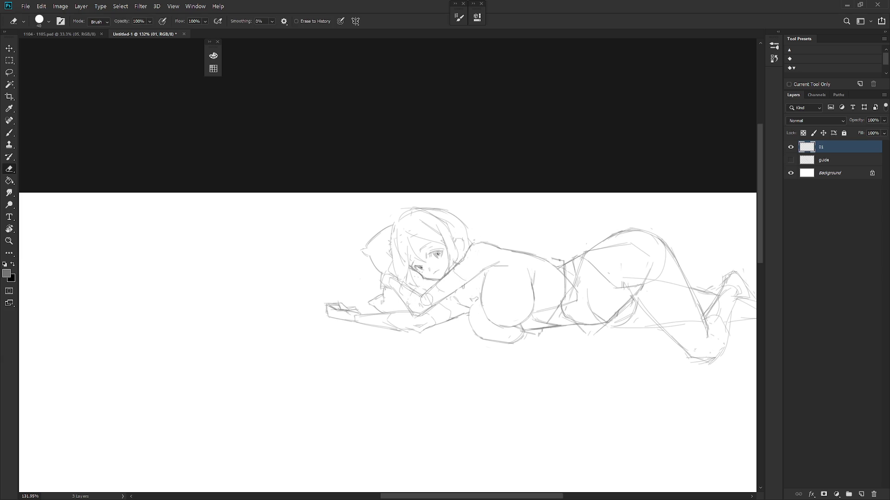
pyautogui.press('b')
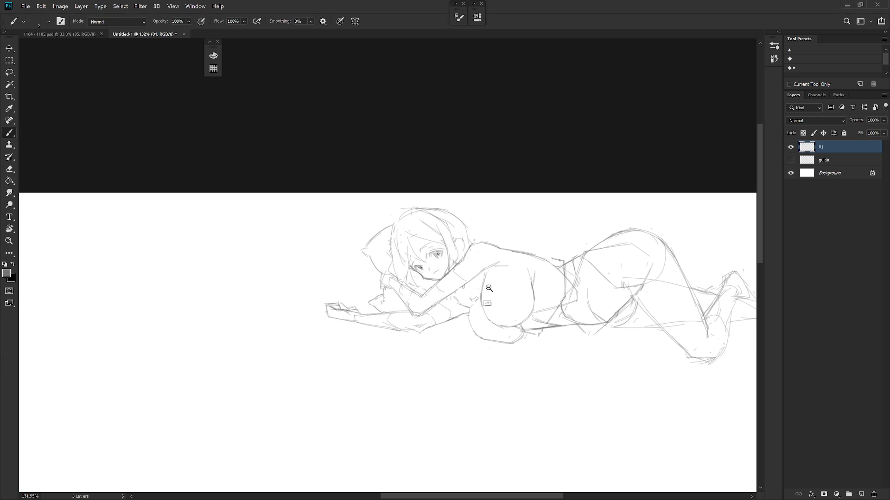
# - Zoom out to frame the whole sketch and mirror it horizontally to check proportions
pyautogui.hotkey('ctrl', '-')
pyautogui.moveTo(438, 295); pyautogui.dragTo(415, 299)
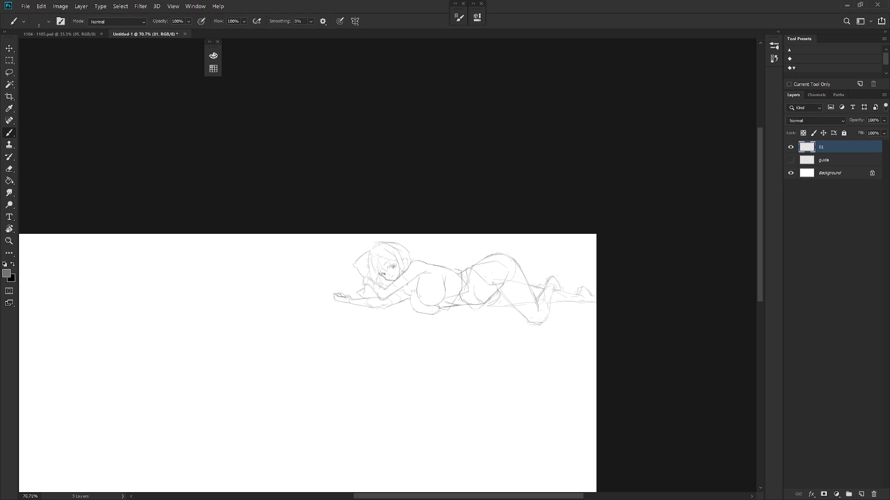
pyautogui.press('h')
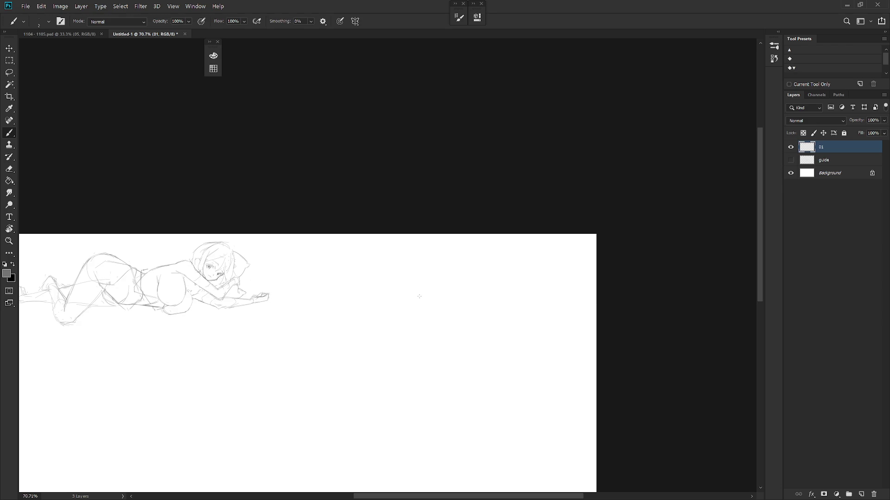
# - Move the prone sketch higher on the canvas
pyautogui.scroll(5, 419, 296)
pyautogui.press('v')
pyautogui.moveTo(431, 294)
pyautogui.mouseDown()
pyautogui.moveTo(472, 277)
pyautogui.moveTo(461, 278)
pyautogui.mouseUp()
pyautogui.scroll(-4, 522, 304)
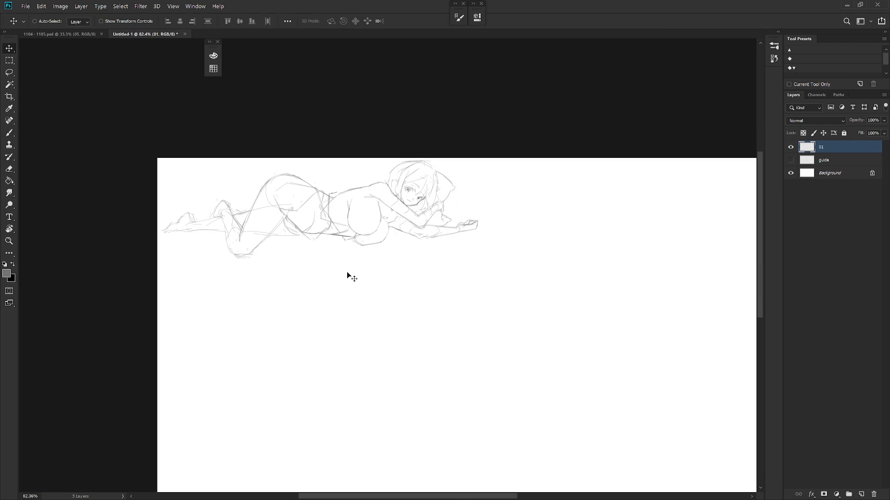
# - Create a new layer named 02 and switch to Full Screen Mode
pyautogui.hotkey('ctrl', 'shift', 'n')
pyautogui.write('02')
pyautogui.press('Return')
pyautogui.hotkey('ctrl', '0')
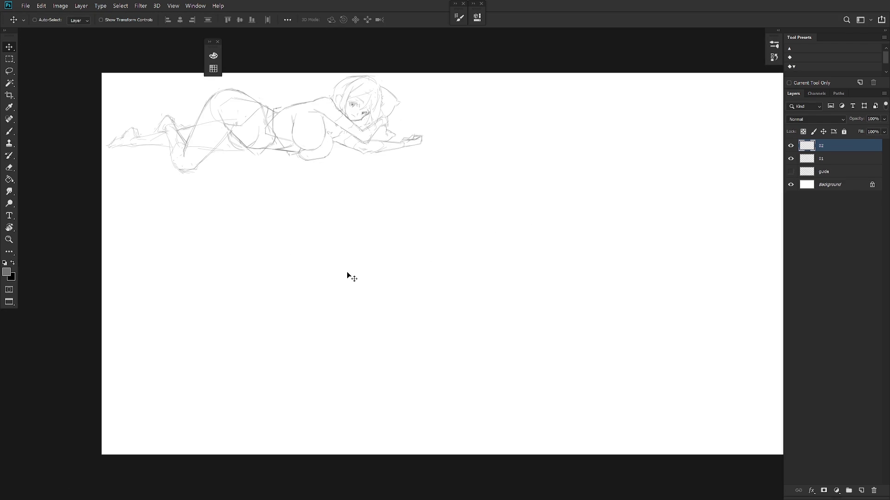
pyautogui.press('f')
pyautogui.press('f')
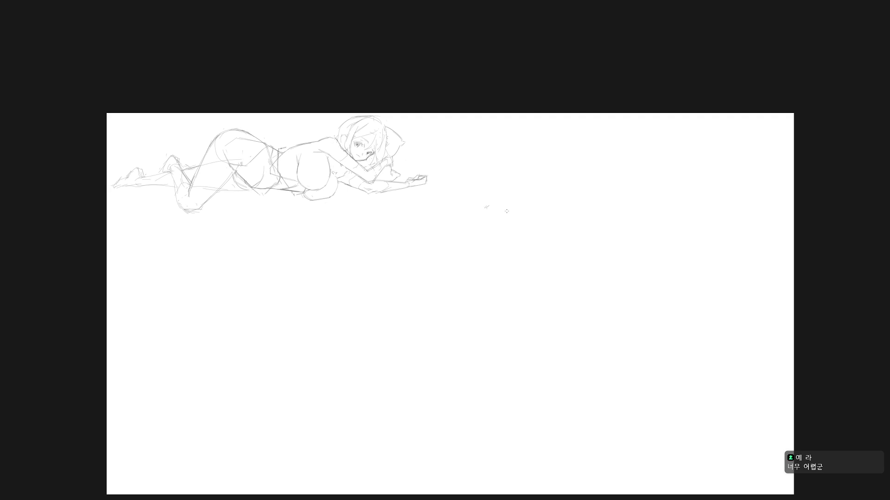
pyautogui.scroll(2, 493, 240)
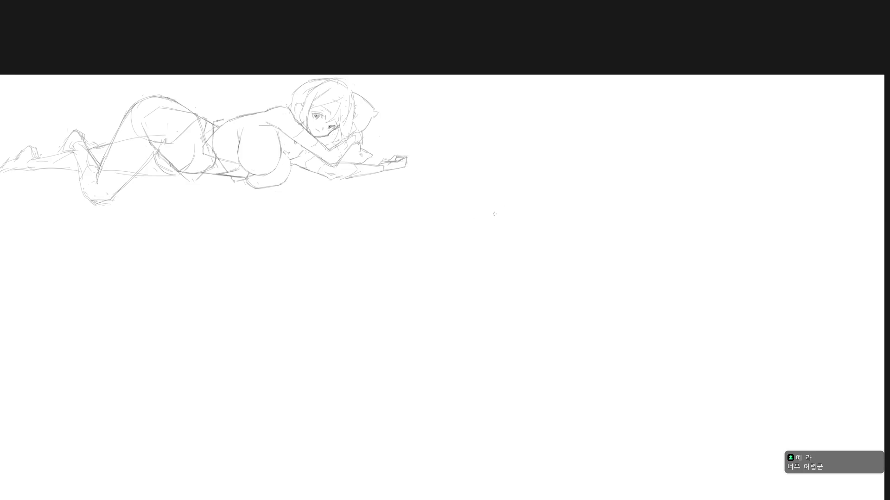
# - Sketch the box's top, long bottom edge and left edge, redoing strokes until they look right
pyautogui.moveTo(522, 198)
pyautogui.mouseDown()
pyautogui.moveTo(464, 222)
pyautogui.moveTo(538, 202)
pyautogui.mouseUp()
pyautogui.hotkey('ctrl', 'z')
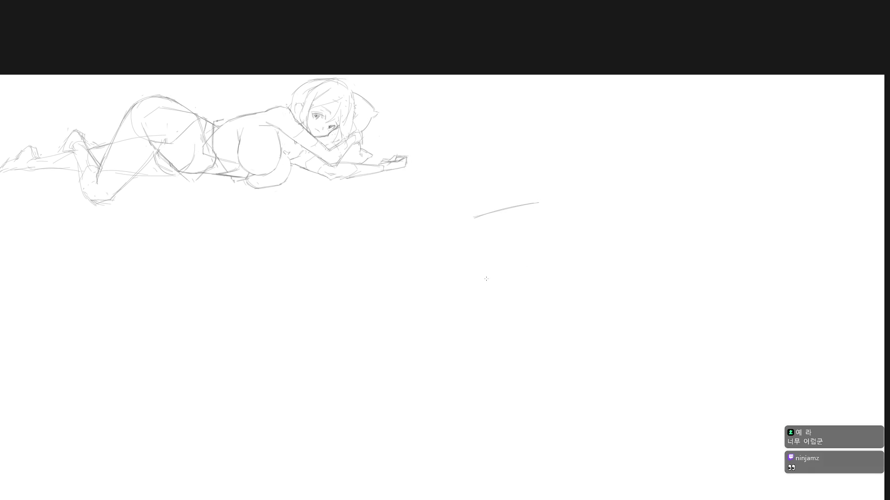
pyautogui.moveTo(478, 280); pyautogui.dragTo(541, 265)
pyautogui.hotkey('ctrl', 'z')
pyautogui.moveTo(480, 286); pyautogui.dragTo(553, 268)
pyautogui.hotkey('ctrl', 'z')
pyautogui.moveTo(483, 284); pyautogui.dragTo(557, 267)
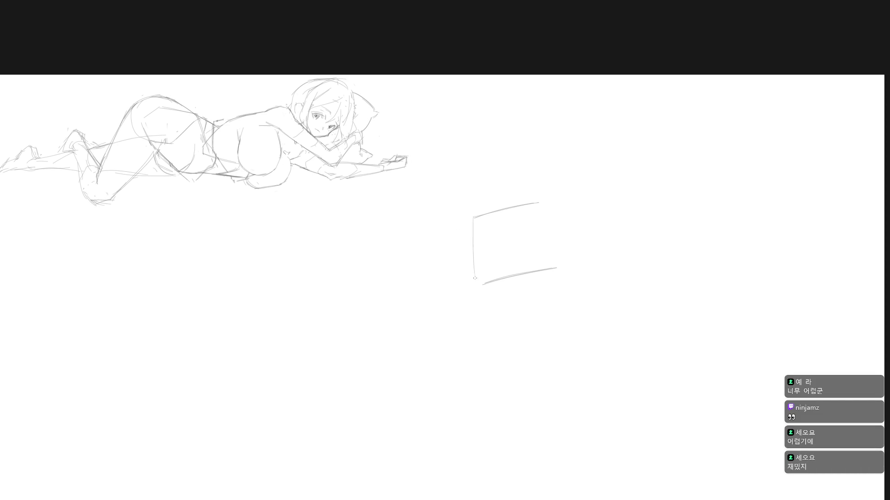
pyautogui.hotkey('ctrl', 'z')
pyautogui.moveTo(474, 222); pyautogui.dragTo(472, 267)
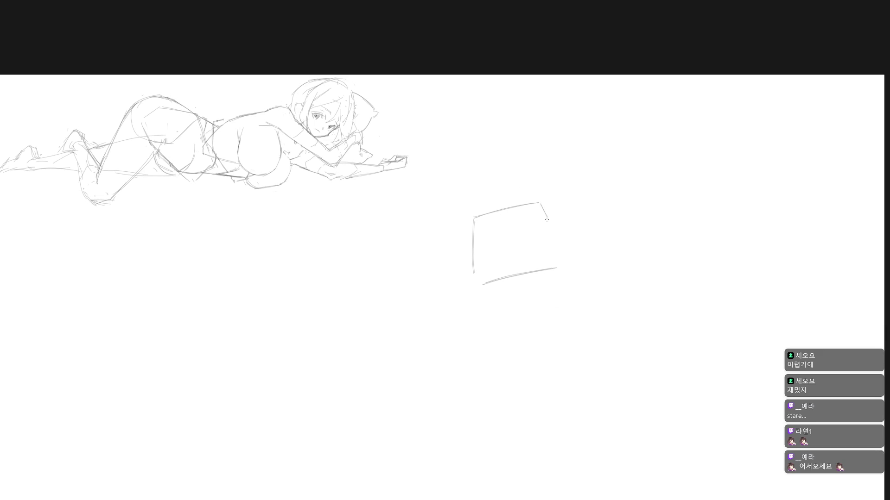
pyautogui.hotkey('ctrl', 'z')
# - Draw a darker right edge for the box and close its bottom-left corner
pyautogui.moveTo(543, 215)
pyautogui.mouseDown()
pyautogui.moveTo(540, 203)
pyautogui.moveTo(548, 267)
pyautogui.mouseUp()
pyautogui.moveTo(474, 274); pyautogui.dragTo(492, 280)
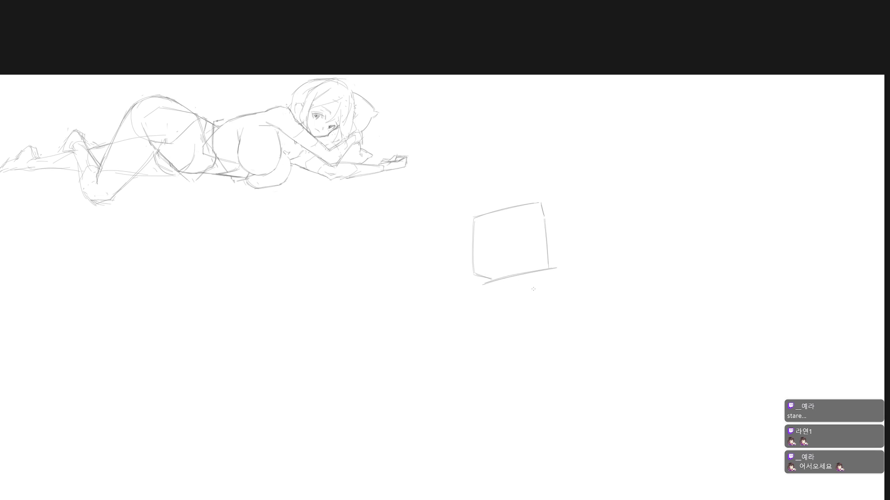
pyautogui.hotkey('ctrl', 'z')
pyautogui.hotkey('ctrl', 'z')
pyautogui.hotkey('ctrl', 'z')
pyautogui.moveTo(544, 204); pyautogui.dragTo(549, 265)
pyautogui.moveTo(544, 205); pyautogui.dragTo(550, 270)
pyautogui.moveTo(476, 282); pyautogui.dragTo(485, 284)
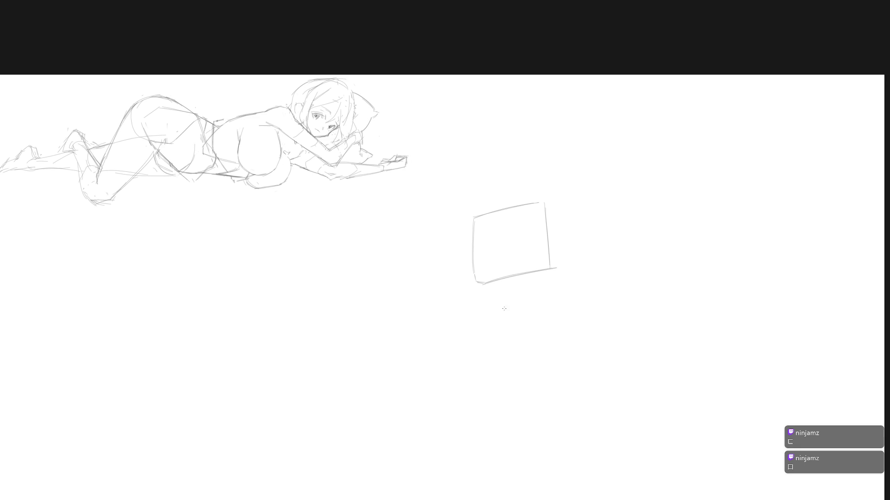
# - Sketch a circle inside the chest box, retrying the stroke several times
pyautogui.moveTo(518, 276)
pyautogui.mouseDown()
pyautogui.moveTo(482, 261)
pyautogui.moveTo(502, 276)
pyautogui.moveTo(533, 236)
pyautogui.moveTo(480, 257)
pyautogui.moveTo(488, 269)
pyautogui.mouseUp()
pyautogui.hotkey('ctrl', 'z')
pyautogui.scroll(-1, 496, 330)
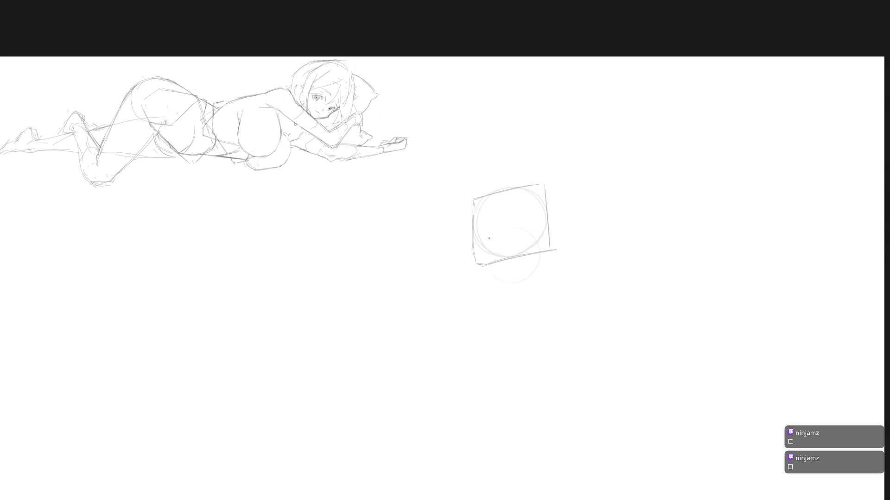
pyautogui.hotkey('ctrl', 'z')
pyautogui.moveTo(499, 230); pyautogui.dragTo(532, 264)
pyautogui.hotkey('ctrl', 'z')
# - Draw a small linking circle and a larger lower circle beneath the box
pyautogui.hotkey('ctrl', 'z')
pyautogui.hotkey('ctrl', 'z')
pyautogui.moveTo(510, 324)
pyautogui.mouseDown()
pyautogui.moveTo(499, 322)
pyautogui.moveTo(570, 292)
pyautogui.mouseUp()
pyautogui.hotkey('ctrl', 'z')
pyautogui.moveTo(528, 265); pyautogui.dragTo(555, 279)
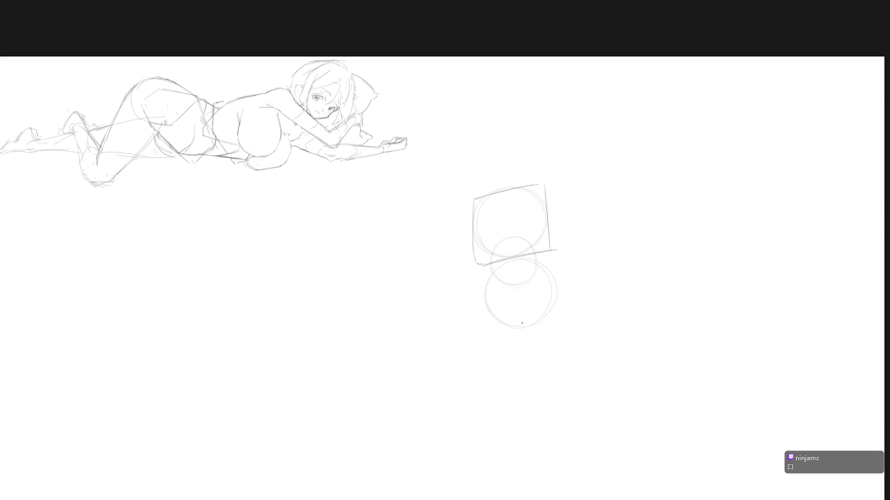
pyautogui.hotkey('ctrl', 'z')
pyautogui.hotkey('ctrl', 'z')
pyautogui.moveTo(551, 288)
pyautogui.mouseDown()
pyautogui.moveTo(528, 336)
pyautogui.moveTo(491, 301)
pyautogui.moveTo(528, 273)
pyautogui.moveTo(510, 335)
pyautogui.moveTo(494, 315)
pyautogui.mouseUp()
pyautogui.hotkey('ctrl', 'z')
pyautogui.hotkey('ctrl', 'z')
pyautogui.hotkey('ctrl', 'z')
pyautogui.hotkey('ctrl', 'z')
pyautogui.moveTo(495, 285)
pyautogui.mouseDown()
pyautogui.moveTo(522, 273)
pyautogui.moveTo(545, 331)
pyautogui.moveTo(536, 315)
pyautogui.mouseUp()
# - Box the lower circle with a top edge and left and right sides
pyautogui.moveTo(483, 290)
pyautogui.mouseDown()
pyautogui.moveTo(539, 271)
pyautogui.moveTo(551, 274)
pyautogui.moveTo(560, 333)
pyautogui.mouseUp()
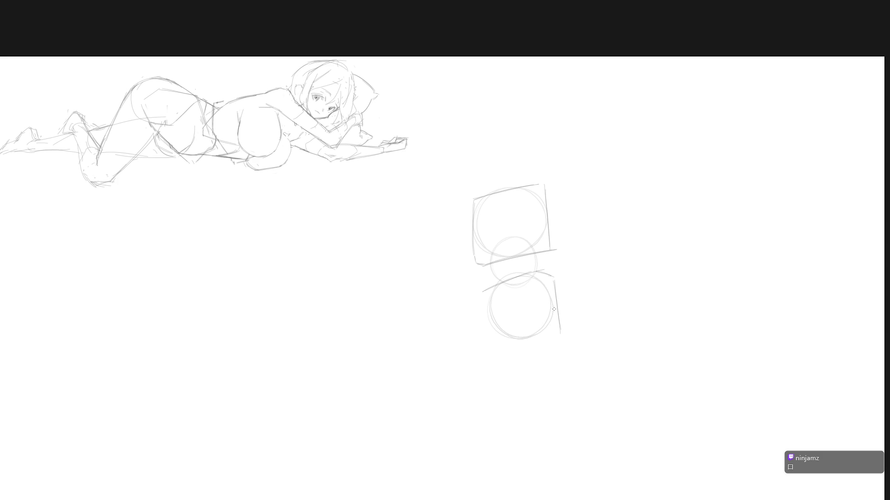
pyautogui.moveTo(482, 293); pyautogui.dragTo(481, 341)
pyautogui.hotkey('ctrl', 'z')
pyautogui.hotkey('ctrl', 'z')
pyautogui.hotkey('ctrl', 'z')
pyautogui.hotkey('ctrl', 'z')
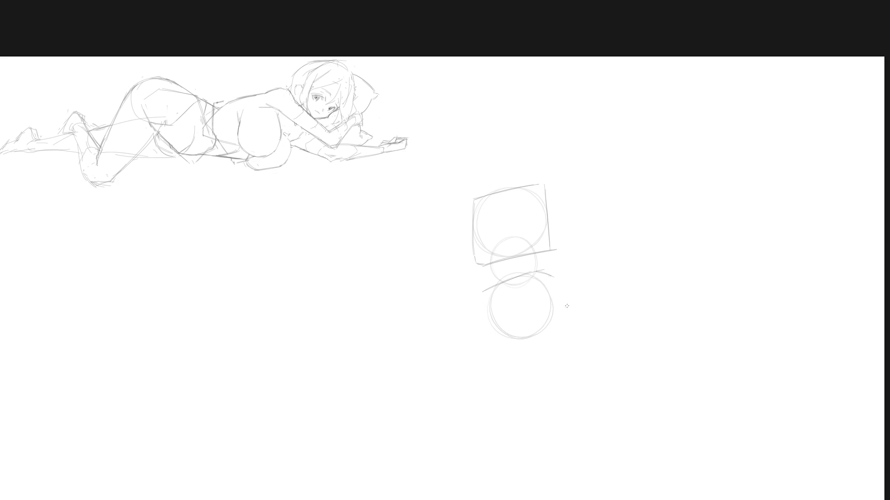
pyautogui.moveTo(510, 349); pyautogui.dragTo(555, 334)
# - Redraw the lower box's right side and bottom edge, then sketch a head arc above
pyautogui.hotkey('ctrl', 'z')
pyautogui.hotkey('ctrl', 'z')
pyautogui.moveTo(479, 296); pyautogui.dragTo(495, 343)
pyautogui.moveTo(549, 278); pyautogui.dragTo(560, 312)
pyautogui.hotkey('ctrl', 'z')
pyautogui.moveTo(545, 269); pyautogui.dragTo(565, 319)
pyautogui.moveTo(548, 273); pyautogui.dragTo(566, 323)
pyautogui.moveTo(501, 349); pyautogui.dragTo(549, 332)
pyautogui.moveTo(498, 347); pyautogui.dragTo(561, 326)
pyautogui.moveTo(495, 150)
pyautogui.mouseDown()
pyautogui.moveTo(516, 139)
pyautogui.moveTo(505, 146)
pyautogui.moveTo(529, 162)
pyautogui.moveTo(491, 180)
pyautogui.mouseUp()
# - Scale up the construction figure from its corner with Free Transform
pyautogui.hotkey('ctrl', 't')
pyautogui.moveTo(571, 353); pyautogui.dragTo(579, 366)
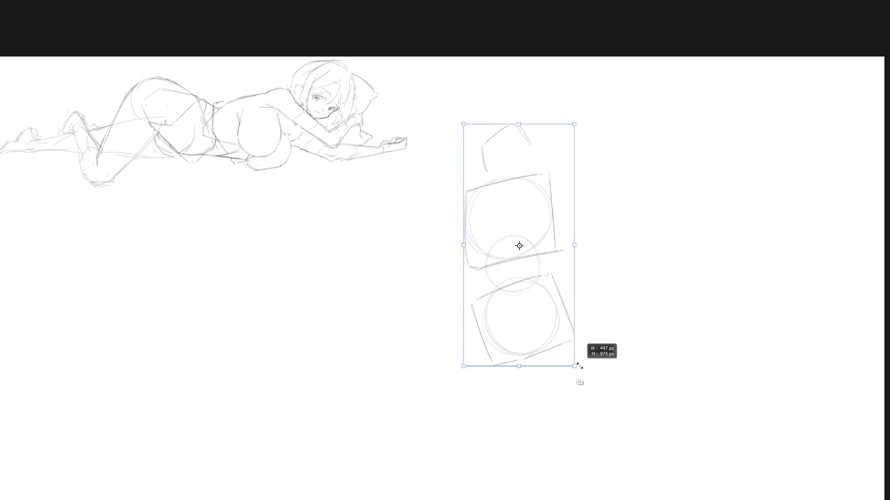
pyautogui.press('Return')
pyautogui.scroll(-2, 527, 216)
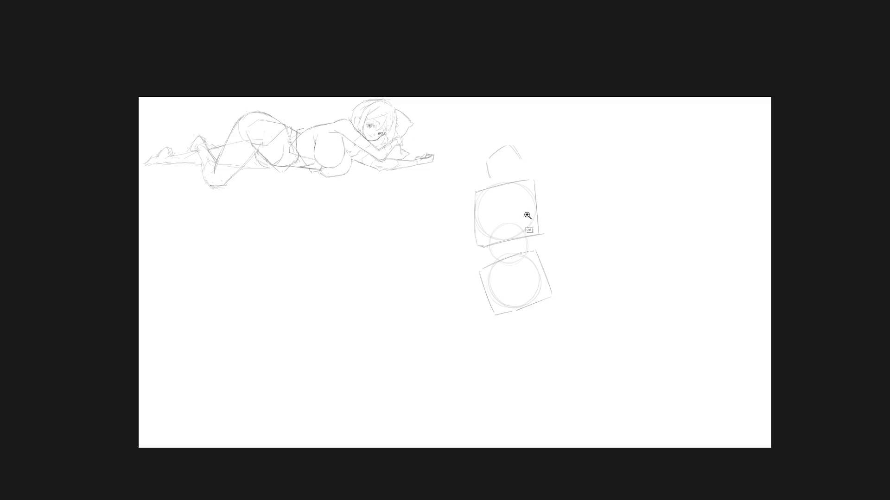
pyautogui.scroll(1, 527, 216)
# - Complete the head outline with right, lower-left and lower-right edges, then lasso it
pyautogui.moveTo(519, 146); pyautogui.dragTo(513, 163)
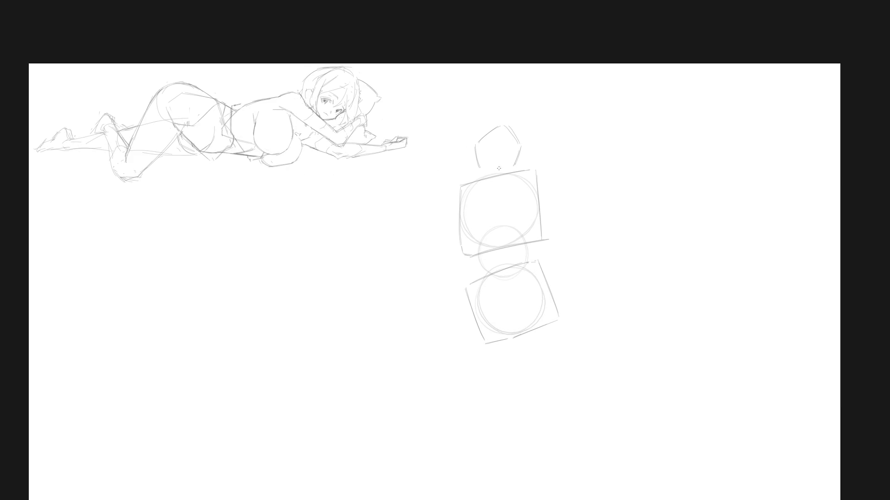
pyautogui.moveTo(481, 165)
pyautogui.mouseDown()
pyautogui.moveTo(508, 176)
pyautogui.moveTo(477, 149)
pyautogui.mouseUp()
pyautogui.moveTo(512, 164); pyautogui.dragTo(498, 174)
pyautogui.moveTo(489, 174)
pyautogui.mouseDown()
pyautogui.moveTo(504, 181)
pyautogui.moveTo(510, 109)
pyautogui.moveTo(482, 172)
pyautogui.moveTo(503, 157)
pyautogui.mouseUp()
# - Stretch the selected head taller with Free Transform
pyautogui.hotkey('ctrl', 't')
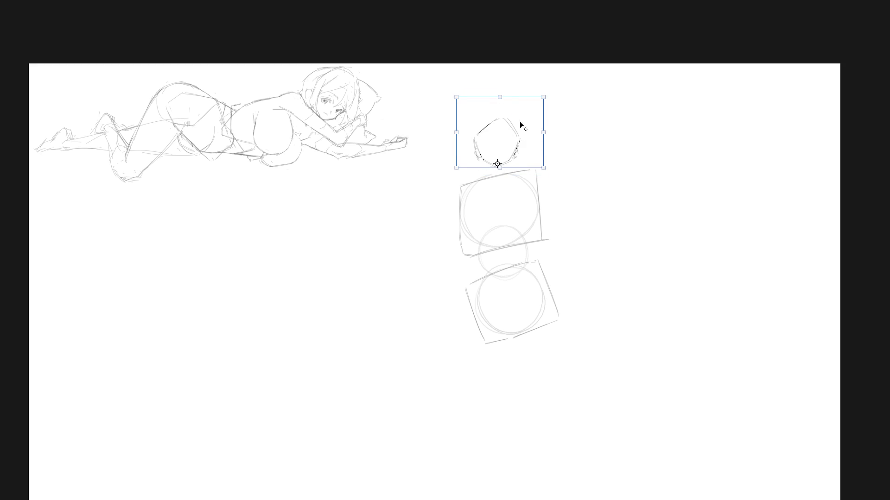
pyautogui.moveTo(501, 98); pyautogui.dragTo(500, 88)
pyautogui.press('Return')
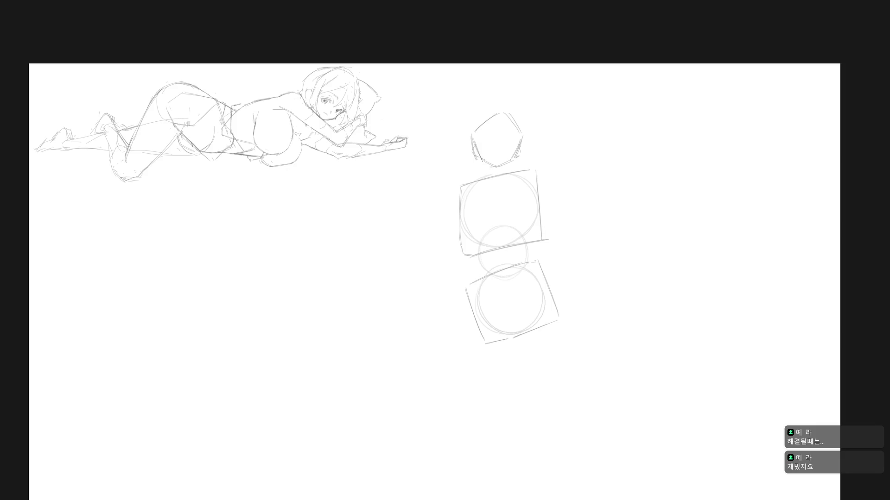
# - Darken the jaw line and redraw the head's upper-left contour higher
pyautogui.moveTo(496, 168)
pyautogui.mouseDown()
pyautogui.moveTo(517, 154)
pyautogui.moveTo(511, 161)
pyautogui.mouseUp()
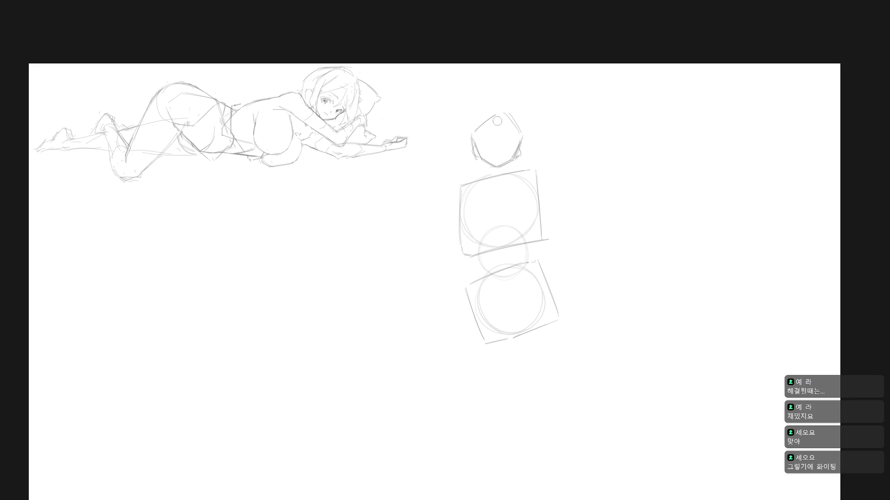
pyautogui.hotkey('ctrl', 'z')
pyautogui.moveTo(473, 134)
pyautogui.mouseDown()
pyautogui.moveTo(495, 113)
pyautogui.moveTo(515, 120)
pyautogui.moveTo(492, 139)
pyautogui.mouseUp()
pyautogui.hotkey('ctrl', 'z')
# - Mask a loop around the construction figure, fill it, and exit Quick Mask mode
pyautogui.moveTo(521, 378)
pyautogui.mouseDown()
pyautogui.moveTo(600, 269)
pyautogui.moveTo(488, 377)
pyautogui.moveTo(542, 369)
pyautogui.moveTo(523, 381)
pyautogui.mouseUp()
pyautogui.press('g')
pyautogui.click(517, 238)
pyautogui.press('q')
pyautogui.click(493, 198)
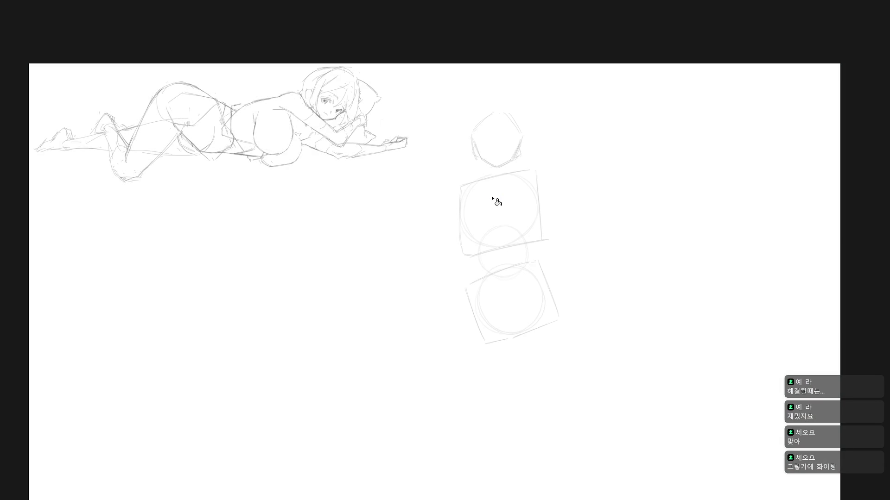
pyautogui.press('b')
# - Add the chin edge, a torso curve, and darkened left and right torso sides
pyautogui.moveTo(477, 158); pyautogui.dragTo(500, 167)
pyautogui.moveTo(492, 223)
pyautogui.mouseDown()
pyautogui.moveTo(480, 267)
pyautogui.moveTo(498, 222)
pyautogui.moveTo(526, 256)
pyautogui.mouseUp()
pyautogui.moveTo(465, 223)
pyautogui.mouseDown()
pyautogui.moveTo(482, 269)
pyautogui.moveTo(478, 262)
pyautogui.mouseUp()
pyautogui.moveTo(535, 215); pyautogui.dragTo(529, 260)
pyautogui.moveTo(535, 233); pyautogui.dragTo(528, 259)
pyautogui.moveTo(537, 212); pyautogui.dragTo(527, 259)
pyautogui.moveTo(463, 223); pyautogui.dragTo(482, 266)
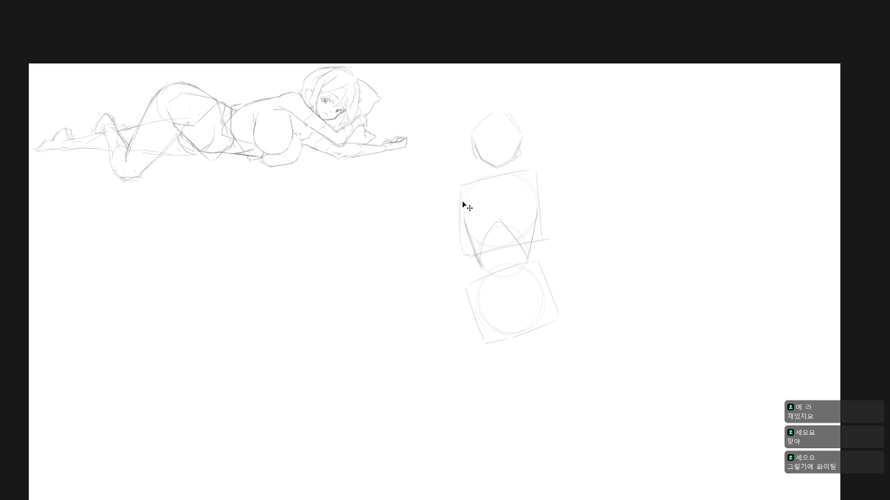
# - Redraw the torso's left curve, extend its right side, and redraw the torso-top line higher
pyautogui.hotkey('ctrl', 'z')
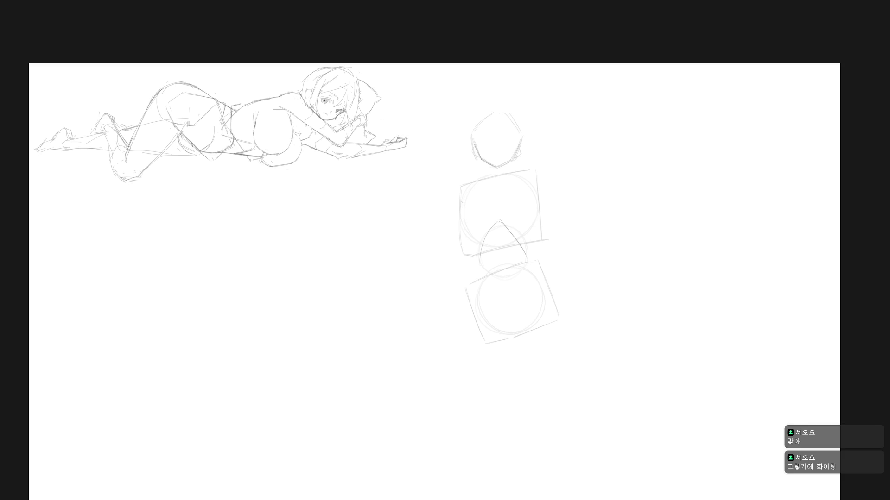
pyautogui.moveTo(466, 209); pyautogui.dragTo(476, 257)
pyautogui.moveTo(530, 199); pyautogui.dragTo(533, 220)
pyautogui.moveTo(530, 240); pyautogui.dragTo(528, 260)
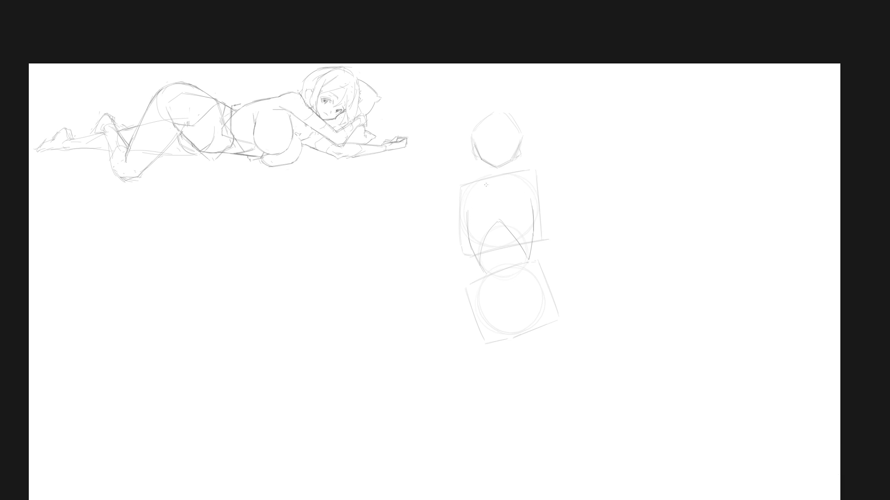
pyautogui.moveTo(475, 188); pyautogui.dragTo(513, 180)
pyautogui.moveTo(482, 268); pyautogui.dragTo(475, 253)
pyautogui.hotkey('ctrl', 'z')
pyautogui.moveTo(478, 180)
pyautogui.mouseDown()
pyautogui.moveTo(509, 173)
pyautogui.moveTo(467, 210)
pyautogui.mouseUp()
pyautogui.hotkey('ctrl', 'z')
# - Draw the torso's upper-right edge and redraw its left and right sides
pyautogui.moveTo(516, 176); pyautogui.dragTo(525, 192)
pyautogui.moveTo(472, 196); pyautogui.dragTo(451, 224)
pyautogui.hotkey('ctrl', 'z')
pyautogui.moveTo(472, 194)
pyautogui.mouseDown()
pyautogui.moveTo(459, 223)
pyautogui.moveTo(480, 231)
pyautogui.moveTo(510, 218)
pyautogui.moveTo(485, 237)
pyautogui.mouseUp()
pyautogui.moveTo(497, 224); pyautogui.dragTo(518, 226)
pyautogui.moveTo(519, 185)
pyautogui.mouseDown()
pyautogui.moveTo(538, 208)
pyautogui.moveTo(530, 225)
pyautogui.mouseUp()
pyautogui.hotkey('ctrl', 'z')
# - Draw a vertical centre line down the chest, redrawing it slightly further left
pyautogui.moveTo(470, 200)
pyautogui.mouseDown()
pyautogui.moveTo(467, 220)
pyautogui.moveTo(460, 209)
pyautogui.moveTo(481, 227)
pyautogui.moveTo(467, 231)
pyautogui.mouseUp()
pyautogui.moveTo(463, 201)
pyautogui.mouseDown()
pyautogui.moveTo(482, 191)
pyautogui.moveTo(458, 229)
pyautogui.moveTo(470, 232)
pyautogui.mouseUp()
pyautogui.hotkey('ctrl', 'z')
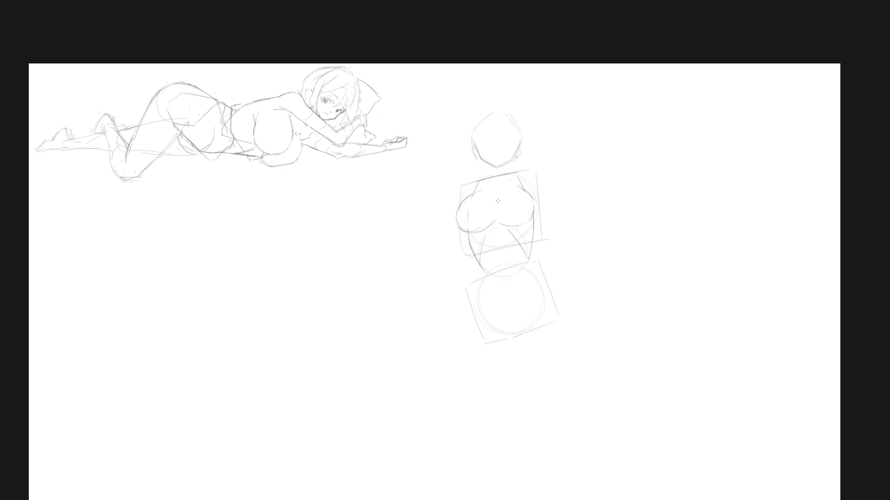
pyautogui.moveTo(495, 189); pyautogui.dragTo(496, 213)
pyautogui.moveTo(492, 191); pyautogui.dragTo(492, 211)
# - Undo the chest centre line and return to Standard Screen Mode
pyautogui.hotkey('ctrl', 'z')
pyautogui.press('f')
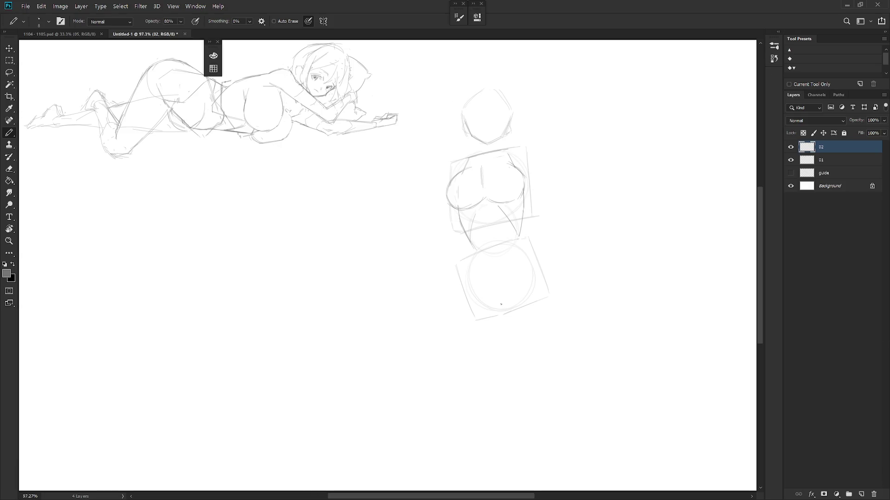
# - Switch to full-screen mode with only the Layers panel visible
pyautogui.press('f')
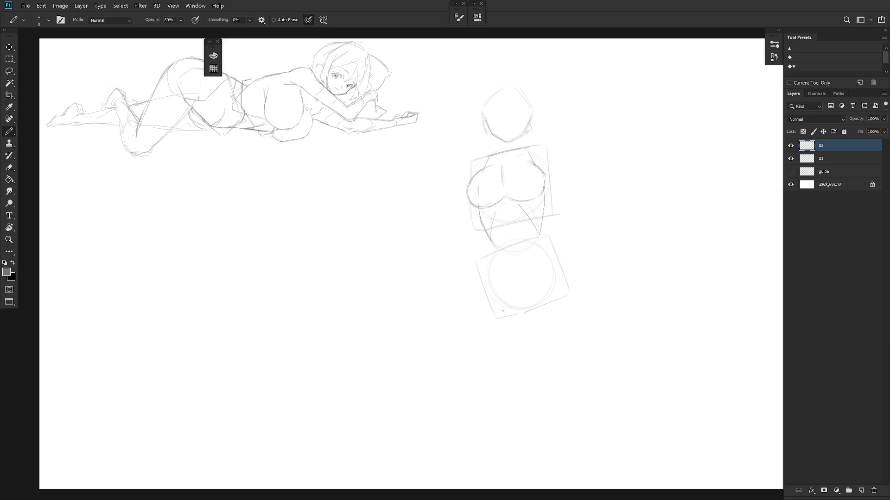
pyautogui.press('f')
pyautogui.hotkey('shift', 'Tab')
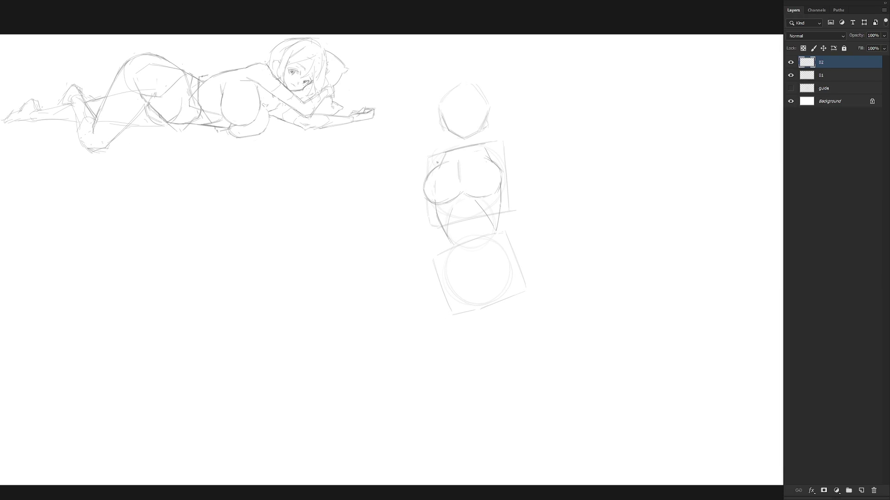
# - Sketch the standing figure's shoulder line, neck and both shoulder curves on layer 02
pyautogui.moveTo(434, 157)
pyautogui.mouseDown()
pyautogui.moveTo(495, 141)
pyautogui.moveTo(495, 158)
pyautogui.mouseUp()
pyautogui.moveTo(442, 151); pyautogui.dragTo(484, 141)
pyautogui.moveTo(458, 146); pyautogui.dragTo(463, 151)
pyautogui.moveTo(485, 142); pyautogui.dragTo(500, 156)
pyautogui.moveTo(441, 148); pyautogui.dragTo(430, 165)
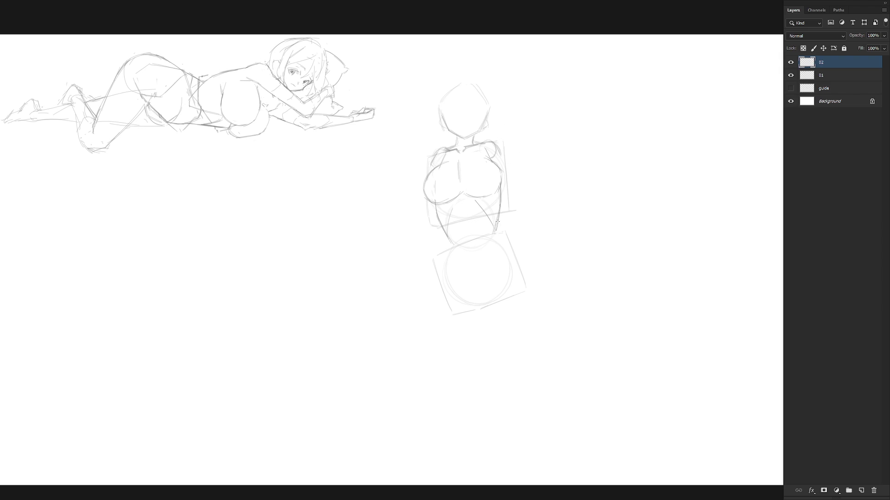
# - Draw the torso's right and left side lines, undoing one overlong left stroke
pyautogui.moveTo(501, 206); pyautogui.dragTo(495, 232)
pyautogui.moveTo(449, 241); pyautogui.dragTo(446, 267)
pyautogui.hotkey('ctrl', 'z')
pyautogui.moveTo(499, 196); pyautogui.dragTo(498, 220)
# - Shape the waist sides, the left hip edge and a diagonal line across the hip circle
pyautogui.moveTo(482, 209); pyautogui.dragTo(491, 223)
pyautogui.moveTo(447, 248)
pyautogui.mouseDown()
pyautogui.moveTo(445, 266)
pyautogui.moveTo(445, 255)
pyautogui.mouseUp()
pyautogui.moveTo(449, 240); pyautogui.dragTo(441, 255)
pyautogui.moveTo(445, 277); pyautogui.dragTo(447, 273)
pyautogui.moveTo(477, 297); pyautogui.dragTo(482, 301)
pyautogui.moveTo(492, 244)
pyautogui.mouseDown()
pyautogui.moveTo(489, 293)
pyautogui.moveTo(488, 284)
pyautogui.moveTo(477, 301)
pyautogui.mouseUp()
pyautogui.hotkey('ctrl', 'z')
pyautogui.hotkey('ctrl', 'z')
pyautogui.moveTo(445, 271); pyautogui.dragTo(478, 299)
pyautogui.moveTo(445, 273); pyautogui.dragTo(478, 299)
# - Draw the left thigh line and a darker right hip edge running into the thigh
pyautogui.hotkey('ctrl', 'z')
pyautogui.moveTo(446, 252); pyautogui.dragTo(441, 263)
pyautogui.moveTo(501, 235); pyautogui.dragTo(494, 255)
pyautogui.moveTo(438, 279); pyautogui.dragTo(439, 329)
pyautogui.moveTo(441, 280); pyautogui.dragTo(443, 317)
pyautogui.hotkey('ctrl', 'z')
pyautogui.hotkey('ctrl', 'z')
pyautogui.moveTo(440, 266); pyautogui.dragTo(441, 320)
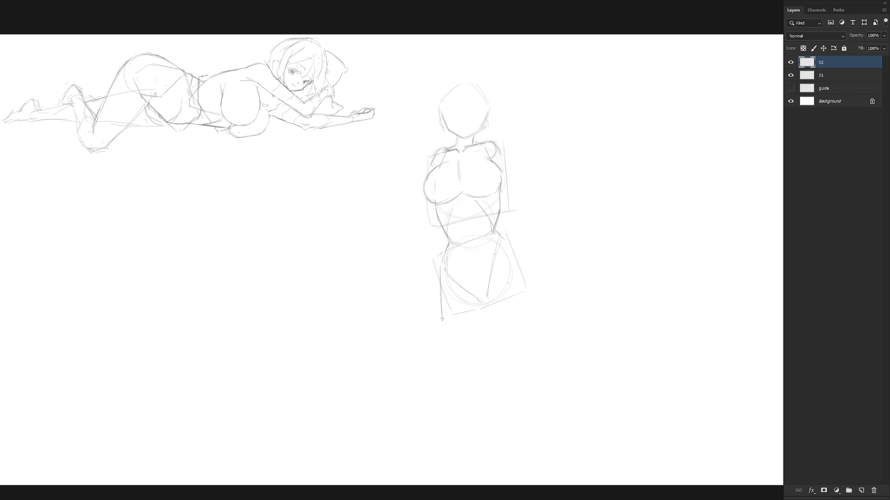
pyautogui.moveTo(444, 259); pyautogui.dragTo(440, 273)
pyautogui.moveTo(503, 232); pyautogui.dragTo(535, 286)
pyautogui.moveTo(515, 250); pyautogui.dragTo(539, 289)
pyautogui.moveTo(539, 291); pyautogui.dragTo(531, 375)
# - Refine the right and left hip contours and add a short crotch line
pyautogui.hotkey('ctrl', 'z')
pyautogui.moveTo(513, 248); pyautogui.dragTo(534, 283)
pyautogui.moveTo(440, 271); pyautogui.dragTo(446, 316)
pyautogui.moveTo(486, 288); pyautogui.dragTo(484, 306)
pyautogui.moveTo(488, 300); pyautogui.dragTo(491, 342)
pyautogui.press('ctrl')
# - Draw the outer leg line down from the hip and the inner leg line from the crotch
pyautogui.hotkey('ctrl', 'z')
pyautogui.moveTo(532, 282)
pyautogui.mouseDown()
pyautogui.moveTo(538, 343)
pyautogui.moveTo(525, 399)
pyautogui.mouseUp()
pyautogui.moveTo(493, 306); pyautogui.dragTo(498, 389)
pyautogui.hotkey('ctrl', 'z')
pyautogui.hotkey('ctrl', 'shift', 'z')
pyautogui.hotkey('ctrl', 'z')
pyautogui.moveTo(490, 322); pyautogui.dragTo(490, 379)
pyautogui.scroll(-3, 520, 305)
# - Redraw the right thigh's outer line as a new curve down toward the knee
pyautogui.scroll(2, 521, 306)
pyautogui.moveTo(529, 295); pyautogui.dragTo(510, 374)
pyautogui.moveTo(523, 301)
pyautogui.mouseDown()
pyautogui.moveTo(500, 361)
pyautogui.moveTo(482, 373)
pyautogui.mouseUp()
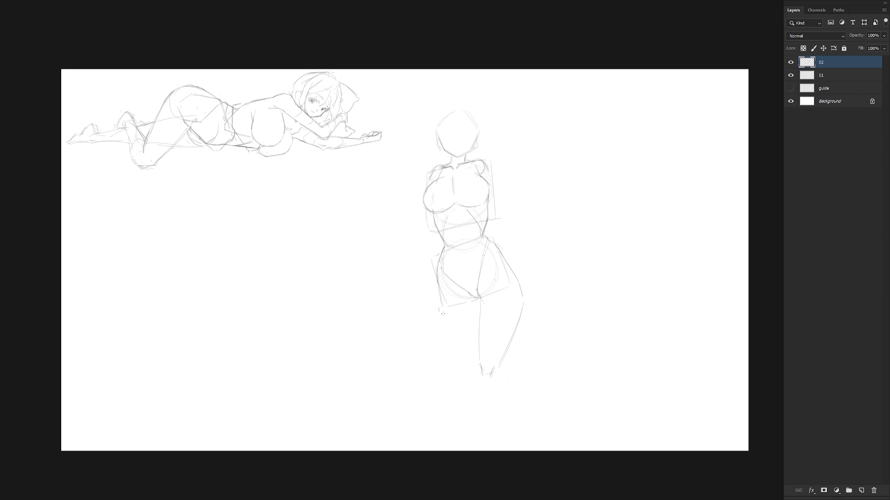
# - Outline the left thigh with an outer leg line and a crotch-to-thigh stroke
pyautogui.moveTo(439, 309); pyautogui.dragTo(475, 360)
pyautogui.hotkey('ctrl', 'z')
pyautogui.hotkey('ctrl', 'z')
pyautogui.moveTo(437, 286); pyautogui.dragTo(429, 349)
pyautogui.hotkey('ctrl', 'z')
pyautogui.moveTo(437, 296); pyautogui.dragTo(430, 368)
pyautogui.moveTo(483, 306)
pyautogui.mouseDown()
pyautogui.moveTo(479, 296)
pyautogui.moveTo(448, 364)
pyautogui.mouseUp()
pyautogui.hotkey('ctrl', 'z')
pyautogui.hotkey('ctrl', 'z')
pyautogui.moveTo(480, 303); pyautogui.dragTo(437, 372)
pyautogui.hotkey('ctrl', 'z')
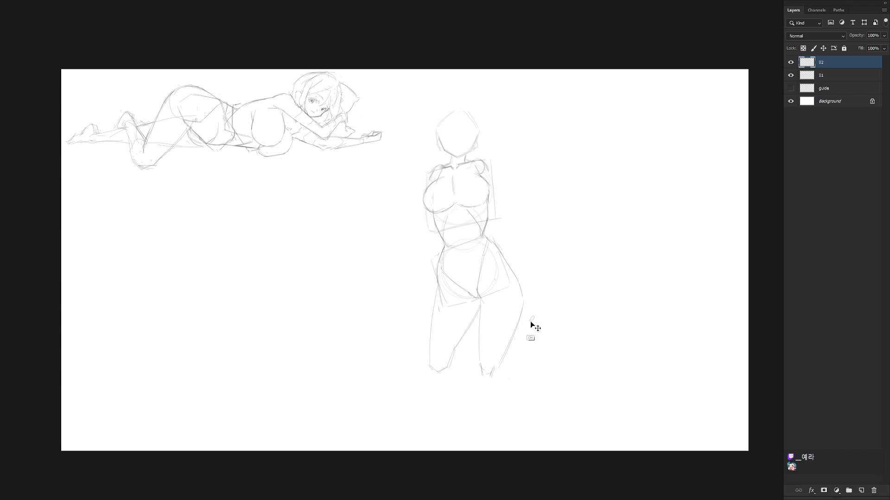
# - Lasso and delete the old lower leg lines
pyautogui.moveTo(555, 353)
pyautogui.mouseDown()
pyautogui.moveTo(461, 314)
pyautogui.moveTo(480, 306)
pyautogui.moveTo(423, 313)
pyautogui.moveTo(477, 369)
pyautogui.mouseUp()
pyautogui.press('Delete')
pyautogui.press('Delete')
pyautogui.hotkey('ctrl', 'd')
pyautogui.press('b')
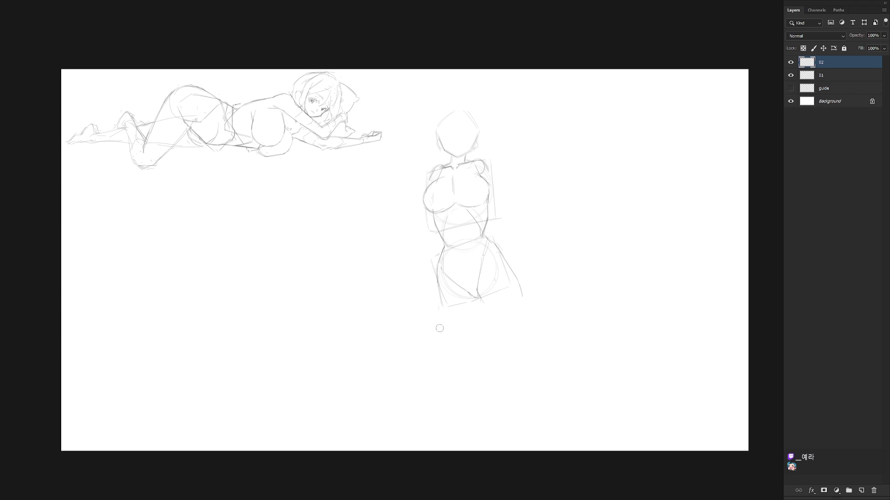
# - Redraw the left leg line running down with a hook at the end
pyautogui.moveTo(436, 285); pyautogui.dragTo(458, 354)
pyautogui.hotkey('ctrl', 'z')
pyautogui.hotkey('ctrl', 'z')
pyautogui.moveTo(439, 308); pyautogui.dragTo(458, 367)
pyautogui.moveTo(443, 324); pyautogui.dragTo(464, 373)
# - Draw and darken the line down the right leg
pyautogui.hotkey('ctrl', 'z')
pyautogui.moveTo(441, 320); pyautogui.dragTo(471, 365)
pyautogui.moveTo(487, 300); pyautogui.dragTo(482, 347)
pyautogui.moveTo(483, 302); pyautogui.dragTo(480, 362)
pyautogui.hotkey('ctrl', 'z')
# - Redraw the outer thigh line running down to the knee
pyautogui.hotkey('ctrl', 'z')
pyautogui.moveTo(483, 302); pyautogui.dragTo(481, 360)
pyautogui.moveTo(482, 325); pyautogui.dragTo(482, 363)
pyautogui.moveTo(486, 306); pyautogui.dragTo(512, 344)
pyautogui.hotkey('ctrl', 'z')
pyautogui.moveTo(523, 292); pyautogui.dragTo(511, 361)
pyautogui.hotkey('ctrl', 'z')
pyautogui.moveTo(522, 301); pyautogui.dragTo(501, 355)
pyautogui.hotkey('ctrl', 'z')
pyautogui.moveTo(523, 295); pyautogui.dragTo(504, 360)
pyautogui.hotkey('ctrl', 'z')
pyautogui.hotkey('ctrl', 'z')
# - Add inner-thigh and crotch lines and extend the outer leg curve down to the foot
pyautogui.moveTo(487, 276)
pyautogui.mouseDown()
pyautogui.moveTo(485, 295)
pyautogui.moveTo(496, 279)
pyautogui.mouseUp()
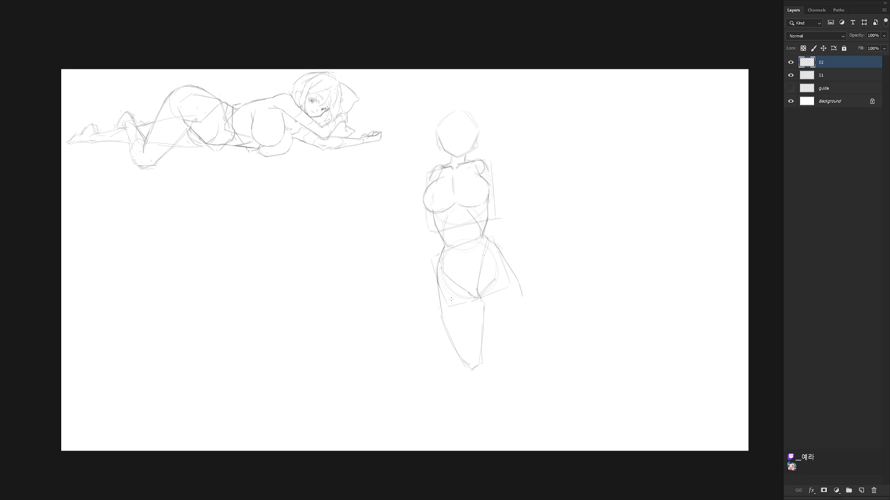
pyautogui.moveTo(451, 299); pyautogui.dragTo(467, 297)
pyautogui.hotkey('ctrl', 'z')
pyautogui.moveTo(440, 308); pyautogui.dragTo(466, 361)
pyautogui.moveTo(440, 308); pyautogui.dragTo(472, 372)
pyautogui.moveTo(502, 254)
pyautogui.mouseDown()
pyautogui.moveTo(519, 280)
pyautogui.moveTo(514, 339)
pyautogui.mouseUp()
pyautogui.moveTo(524, 298)
pyautogui.mouseDown()
pyautogui.moveTo(515, 276)
pyautogui.moveTo(548, 344)
pyautogui.moveTo(523, 347)
pyautogui.mouseUp()
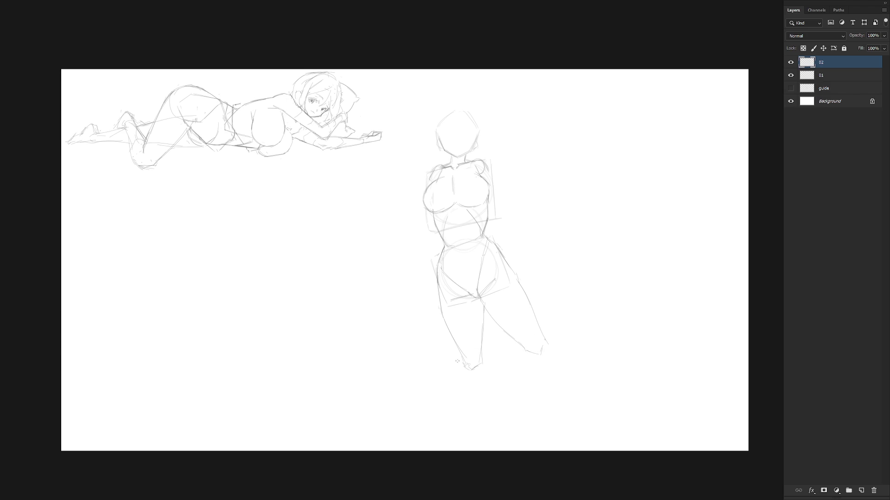
# - Draw the long lower leg below the left knee and move the figure slightly up
pyautogui.moveTo(461, 367); pyautogui.dragTo(471, 401)
pyautogui.hotkey('ctrl', 'z')
pyautogui.hotkey('ctrl', 'z')
pyautogui.moveTo(461, 363); pyautogui.dragTo(479, 412)
pyautogui.hotkey('ctrl', 'z')
pyautogui.hotkey('ctrl', 'z')
pyautogui.moveTo(511, 344)
pyautogui.mouseDown()
pyautogui.moveTo(511, 319)
pyautogui.moveTo(476, 418)
pyautogui.mouseUp()
pyautogui.moveTo(465, 349); pyautogui.dragTo(473, 401)
pyautogui.hotkey('ctrl', 'z')
pyautogui.hotkey('ctrl', 'z')
pyautogui.moveTo(465, 350); pyautogui.dragTo(469, 425)
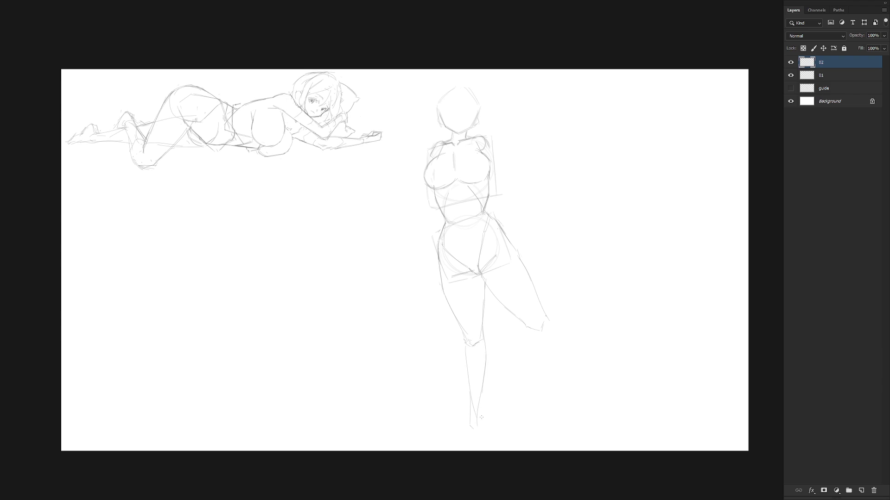
# - Lasso and delete the lower leg and the right outer thigh lines
pyautogui.scroll(-1, 520, 361)
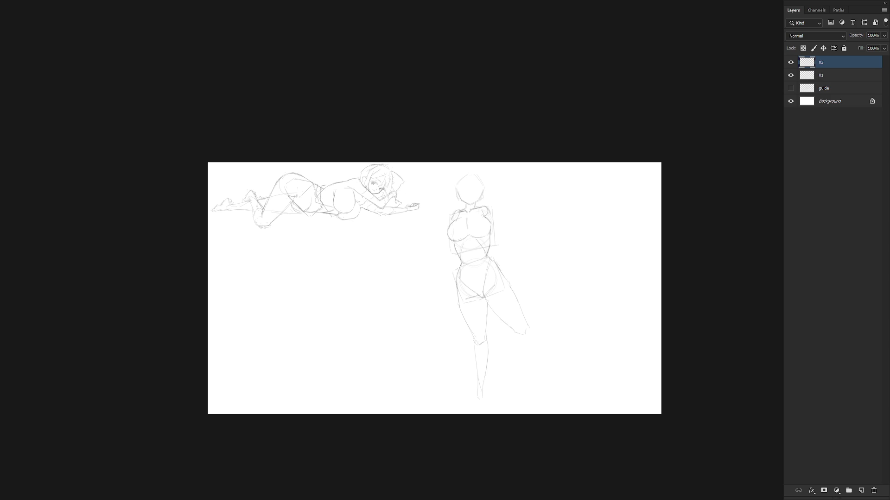
pyautogui.press('v')
pyautogui.scroll(2, 519, 363)
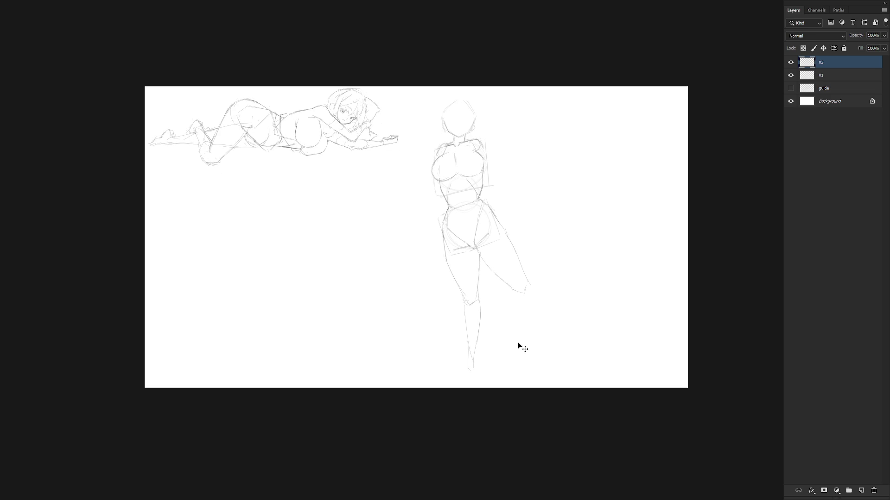
pyautogui.press('l')
pyautogui.moveTo(482, 371)
pyautogui.mouseDown()
pyautogui.moveTo(465, 314)
pyautogui.moveTo(479, 385)
pyautogui.mouseUp()
pyautogui.press('Delete')
pyautogui.moveTo(537, 310)
pyautogui.mouseDown()
pyautogui.moveTo(538, 284)
pyautogui.moveTo(508, 235)
pyautogui.moveTo(479, 250)
pyautogui.moveTo(522, 306)
pyautogui.moveTo(537, 310)
pyautogui.moveTo(506, 234)
pyautogui.moveTo(485, 293)
pyautogui.mouseUp()
pyautogui.press('Delete')
pyautogui.hotkey('ctrl', 'd')
pyautogui.press('b')
# - Redraw curved outer and inner thigh lines ending at the knee
pyautogui.hotkey('ctrl', 'z')
pyautogui.hotkey('ctrl', 'z')
pyautogui.moveTo(506, 235); pyautogui.dragTo(503, 285)
pyautogui.moveTo(476, 253)
pyautogui.mouseDown()
pyautogui.moveTo(482, 295)
pyautogui.moveTo(495, 299)
pyautogui.mouseUp()
pyautogui.scroll(2, 496, 261)
# - Select the left leg and rotate it about 10.8° around the hip
pyautogui.moveTo(471, 281)
pyautogui.mouseDown()
pyautogui.moveTo(471, 292)
pyautogui.moveTo(419, 258)
pyautogui.moveTo(410, 228)
pyautogui.moveTo(483, 348)
pyautogui.moveTo(470, 282)
pyautogui.mouseUp()
pyautogui.moveTo(412, 224); pyautogui.dragTo(420, 254)
pyautogui.hotkey('ctrl', 't')
pyautogui.keyDown('alt'); pyautogui.click(411, 224); pyautogui.keyUp('alt')
pyautogui.moveTo(484, 367); pyautogui.dragTo(521, 360)
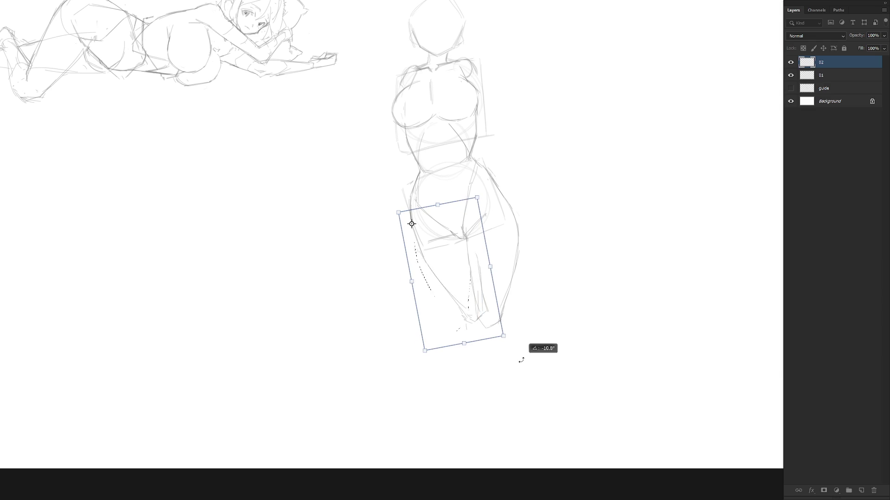
pyautogui.press('Return')
pyautogui.hotkey('ctrl', 'd')
pyautogui.press('b')
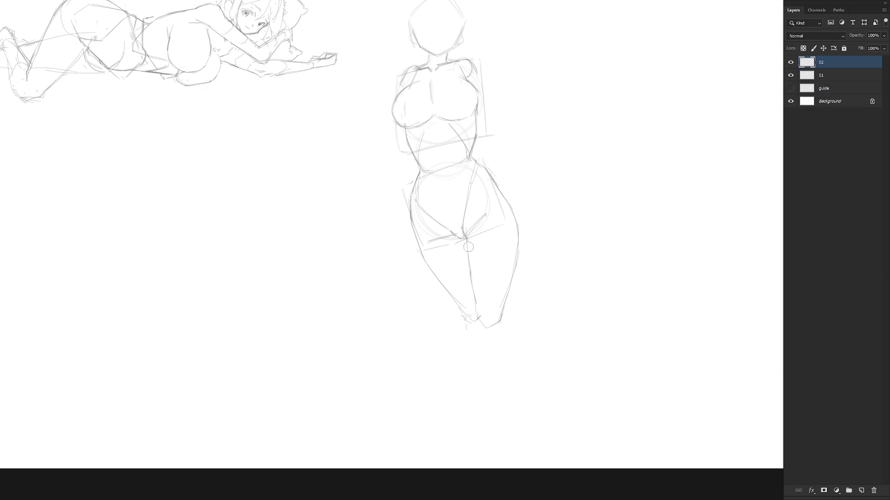
# - Darken the inner leg line and draw the lower calf lines
pyautogui.moveTo(467, 241); pyautogui.dragTo(474, 299)
pyautogui.moveTo(472, 364); pyautogui.dragTo(474, 429)
pyautogui.moveTo(480, 317)
pyautogui.mouseDown()
pyautogui.moveTo(481, 332)
pyautogui.moveTo(500, 347)
pyautogui.moveTo(481, 408)
pyautogui.mouseUp()
pyautogui.moveTo(509, 362); pyautogui.dragTo(498, 315)
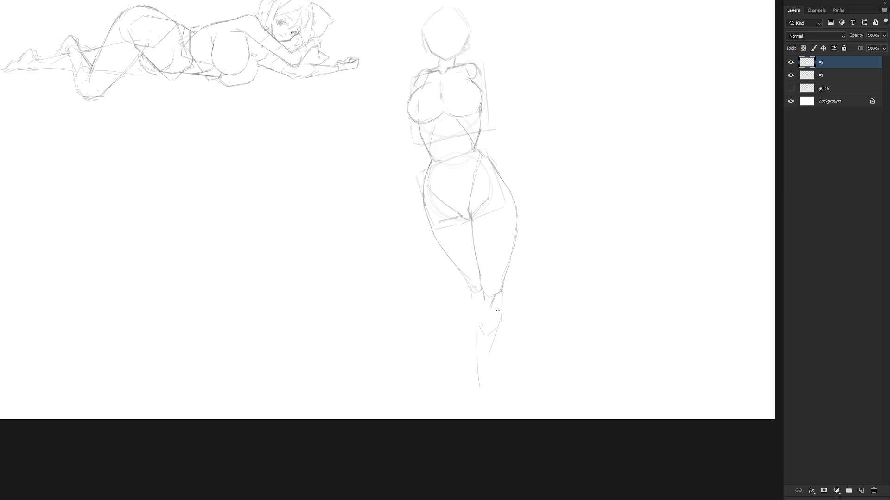
pyautogui.moveTo(492, 347); pyautogui.dragTo(484, 379)
pyautogui.moveTo(496, 328); pyautogui.dragTo(485, 376)
# - Draw the shin lines from the knee down and reinforce the knee contour
pyautogui.moveTo(481, 301); pyautogui.dragTo(477, 331)
pyautogui.moveTo(481, 324)
pyautogui.mouseDown()
pyautogui.moveTo(477, 360)
pyautogui.moveTo(492, 335)
pyautogui.moveTo(483, 387)
pyautogui.mouseUp()
pyautogui.moveTo(493, 345); pyautogui.dragTo(480, 383)
pyautogui.moveTo(499, 294)
pyautogui.mouseDown()
pyautogui.moveTo(484, 293)
pyautogui.moveTo(485, 370)
pyautogui.mouseUp()
pyautogui.hotkey('ctrl', 'z')
pyautogui.scroll(-2, 519, 324)
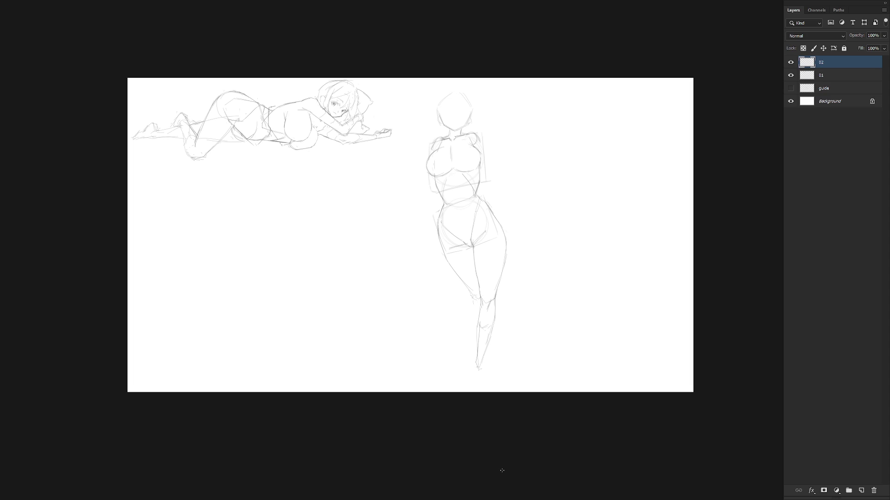
# - Nudge the standing figure slightly up and right, then add a line along its right side
pyautogui.moveTo(520, 308); pyautogui.dragTo(523, 305)
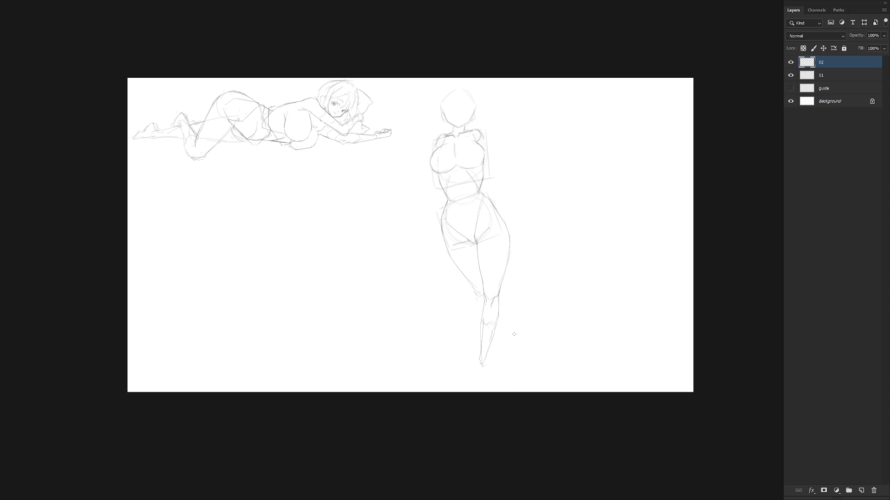
pyautogui.scroll(3, 481, 183)
pyautogui.press('b')
pyautogui.moveTo(482, 150); pyautogui.dragTo(477, 190)
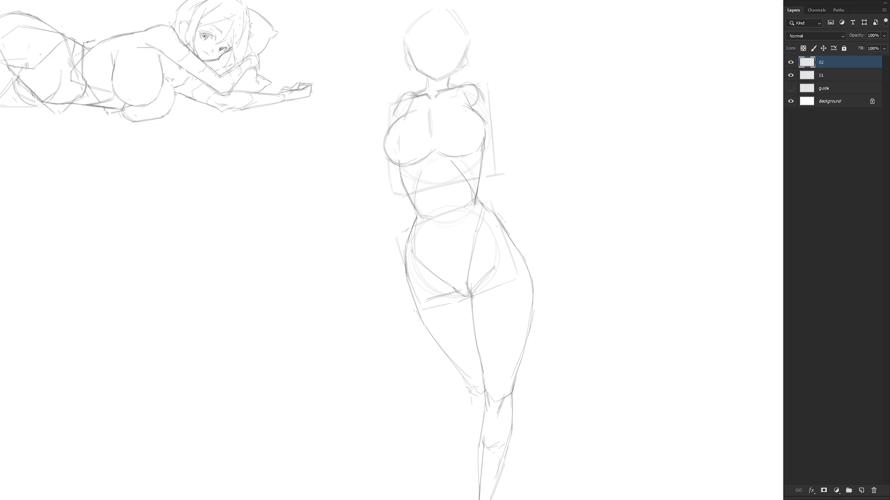
# - Lasso around the figure's hips and legs and remove them
pyautogui.scroll(-2, 529, 191)
pyautogui.press('l')
pyautogui.click(516, 318)
pyautogui.moveTo(525, 229)
pyautogui.mouseDown()
pyautogui.moveTo(439, 258)
pyautogui.moveTo(526, 421)
pyautogui.moveTo(563, 397)
pyautogui.mouseUp()
pyautogui.hotkey('ctrl', 'd')
# - Sketch a line under the hips and a centre line down the torso
pyautogui.press('b')
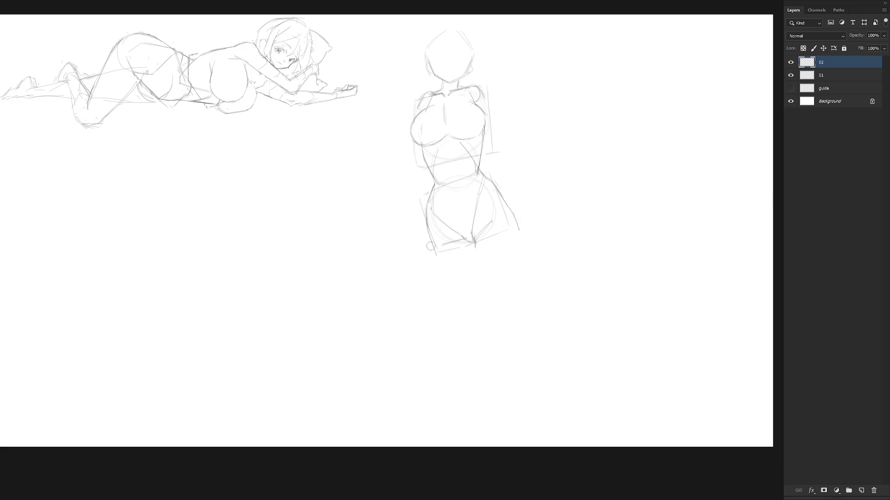
pyautogui.moveTo(438, 251); pyautogui.dragTo(458, 248)
pyautogui.moveTo(453, 176); pyautogui.dragTo(455, 209)
pyautogui.hotkey('ctrl', 'z')
pyautogui.moveTo(452, 171)
pyautogui.mouseDown()
pyautogui.moveTo(460, 220)
pyautogui.moveTo(485, 225)
pyautogui.moveTo(473, 241)
pyautogui.moveTo(476, 232)
pyautogui.moveTo(456, 236)
pyautogui.mouseUp()
# - Erase the long right-hip line and draw the left hip and thigh contour
pyautogui.press('e')
pyautogui.moveTo(519, 229)
pyautogui.mouseDown()
pyautogui.moveTo(493, 185)
pyautogui.moveTo(518, 228)
pyautogui.mouseUp()
pyautogui.moveTo(494, 188); pyautogui.dragTo(514, 222)
pyautogui.hotkey('ctrl', 'z')
pyautogui.hotkey('ctrl', 'z')
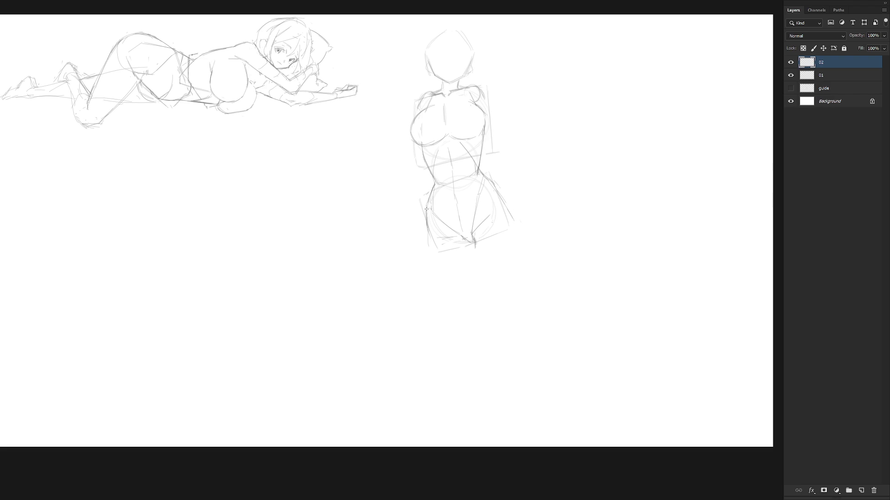
pyautogui.moveTo(431, 208); pyautogui.dragTo(433, 250)
pyautogui.hotkey('ctrl', 'z')
pyautogui.moveTo(430, 224); pyautogui.dragTo(432, 258)
# - Erase the crotch stroke and draw the right leg line down from the hip
pyautogui.press('e')
pyautogui.moveTo(474, 237); pyautogui.dragTo(475, 286)
pyautogui.press('b')
pyautogui.moveTo(518, 223); pyautogui.dragTo(507, 277)
pyautogui.hotkey('ctrl', 'z')
pyautogui.moveTo(518, 222); pyautogui.dragTo(498, 299)
pyautogui.hotkey('ctrl', 'z')
pyautogui.moveTo(517, 222); pyautogui.dragTo(487, 304)
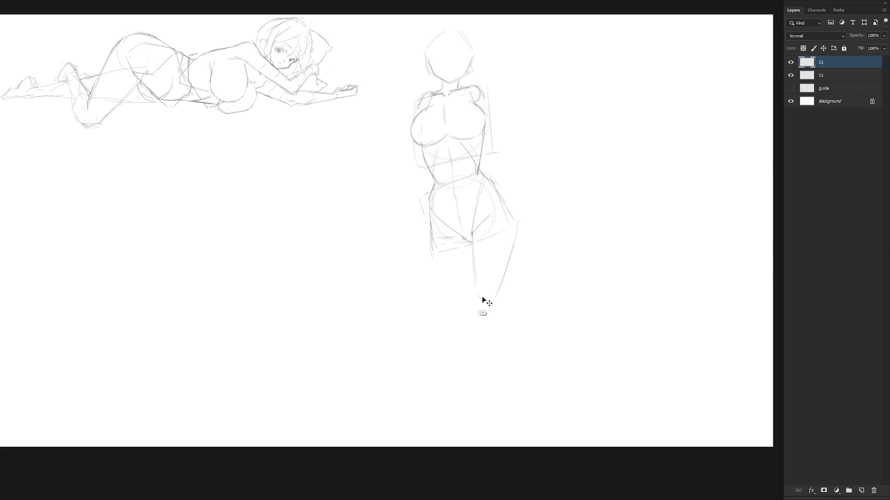
# - Curve the outer right hip into the leg and draw the left outer-leg line
pyautogui.hotkey('ctrl', 'z')
pyautogui.hotkey('ctrl', 'z')
pyautogui.moveTo(477, 295); pyautogui.dragTo(489, 291)
pyautogui.moveTo(511, 204); pyautogui.dragTo(517, 240)
pyautogui.hotkey('ctrl', 'z')
pyautogui.moveTo(432, 261); pyautogui.dragTo(458, 295)
pyautogui.hotkey('ctrl', 'z')
pyautogui.moveTo(431, 258); pyautogui.dragTo(437, 298)
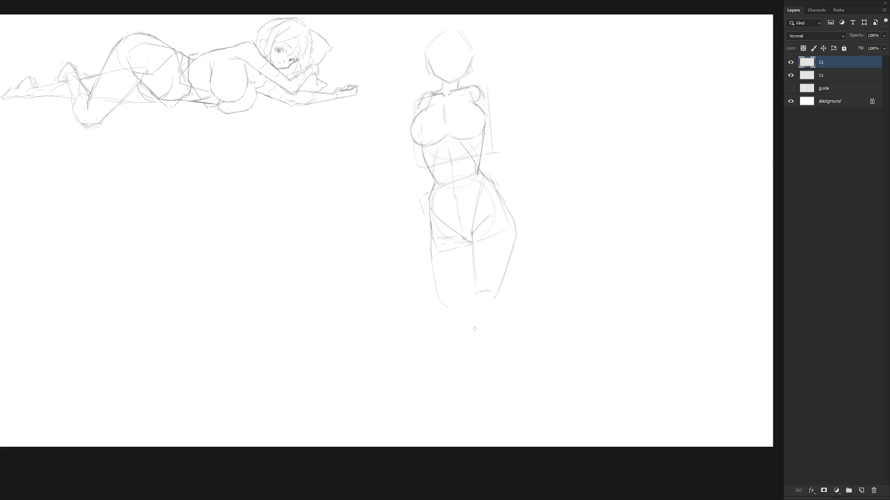